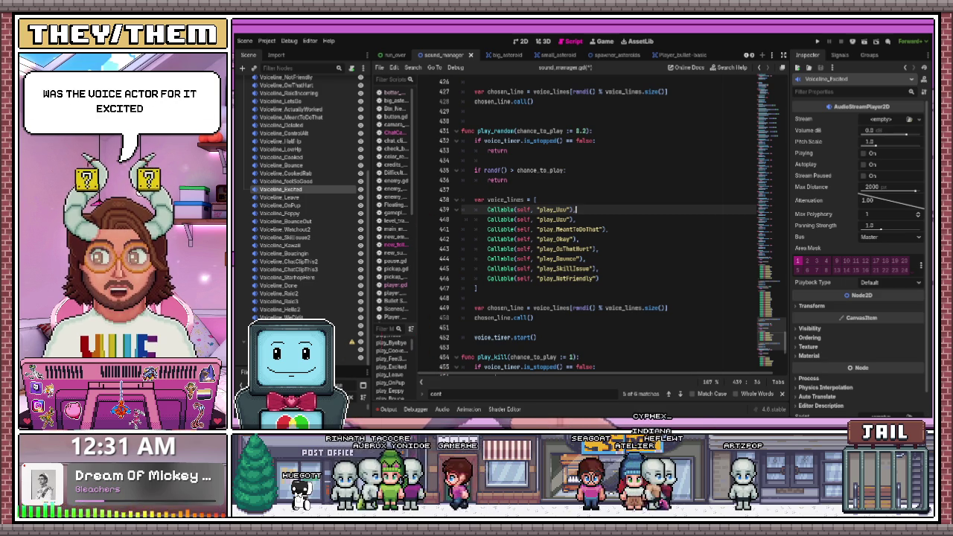
Assign excited.mp3 from the FileSystem dock as Voiceline_Excited's audio stream.
left_click(246, 371)
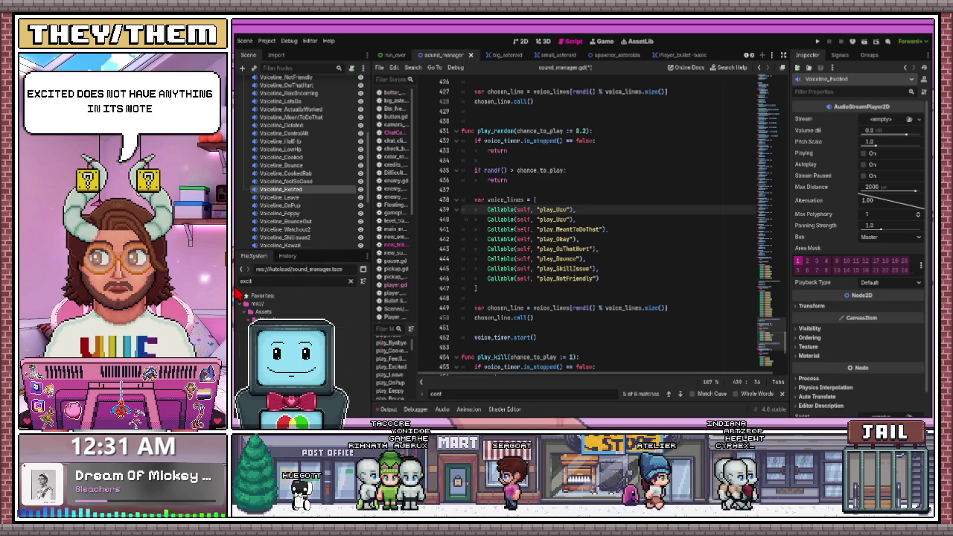
left_click_drag(350, 327, 894, 124)
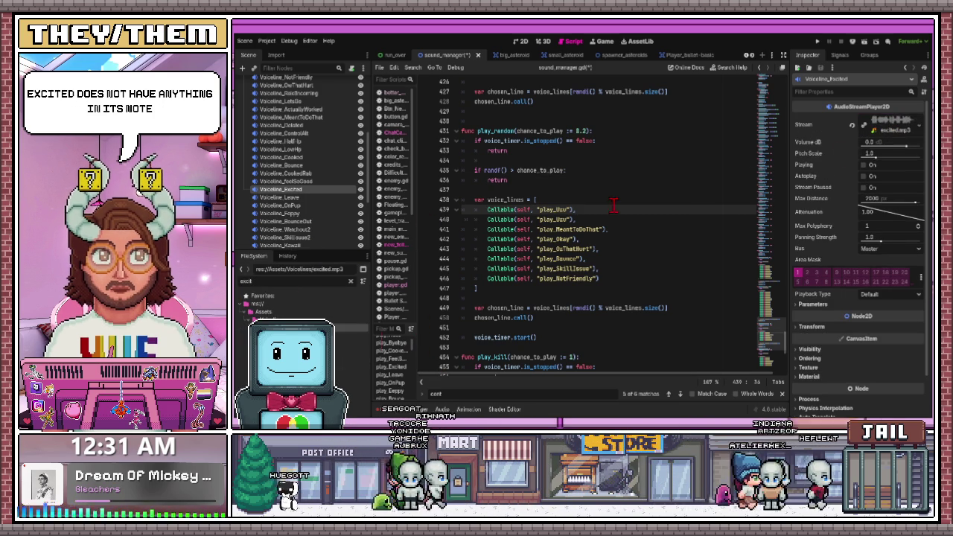
left_click(302, 251)
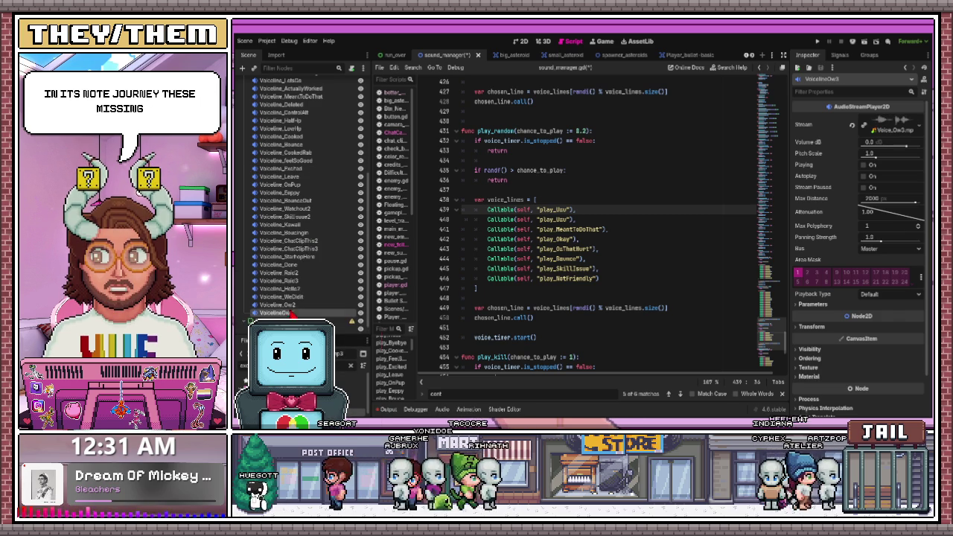
Check the other voice-line nodes' streams; Voiceline_Kawaii has no sound assigned.
left_click(294, 297)
left_click(297, 282)
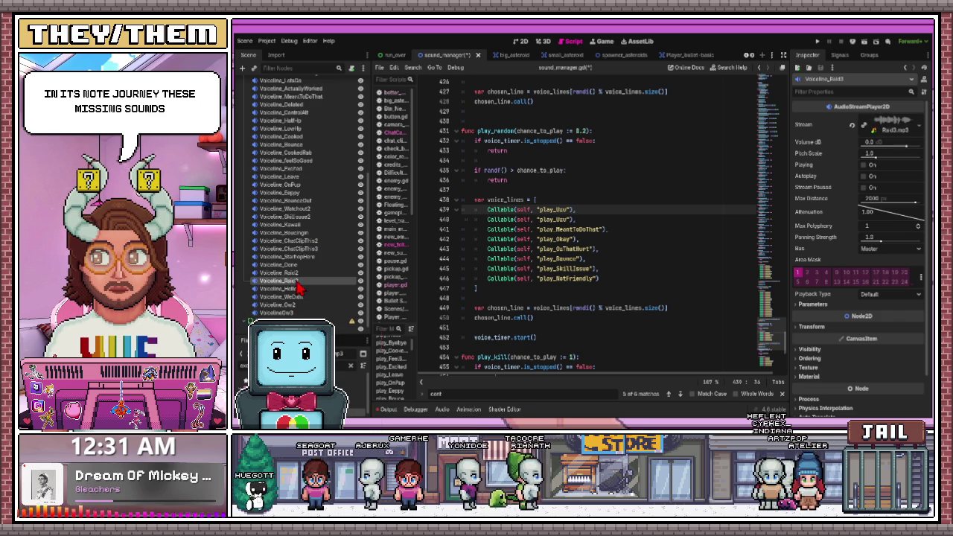
left_click(301, 274)
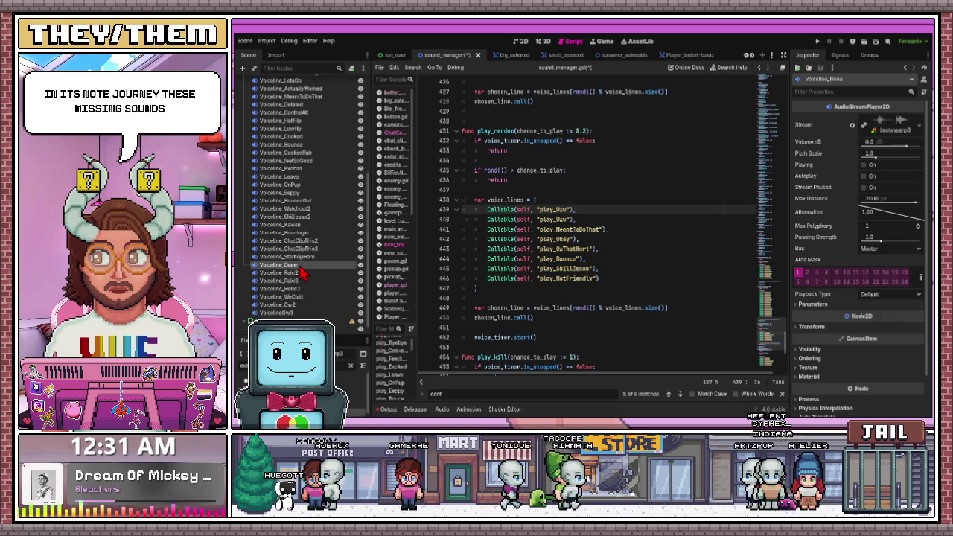
left_click(300, 256)
left_click(300, 249)
left_click(302, 241)
scroll(298, 298, "up", 2)
scroll(298, 298, "up", 2)
left_click(301, 287)
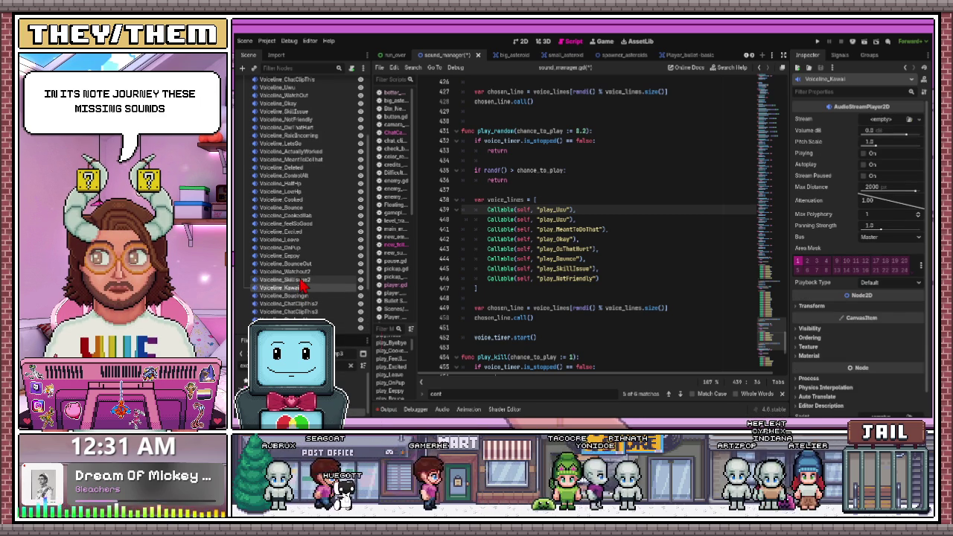
scroll(302, 285, "down", 3)
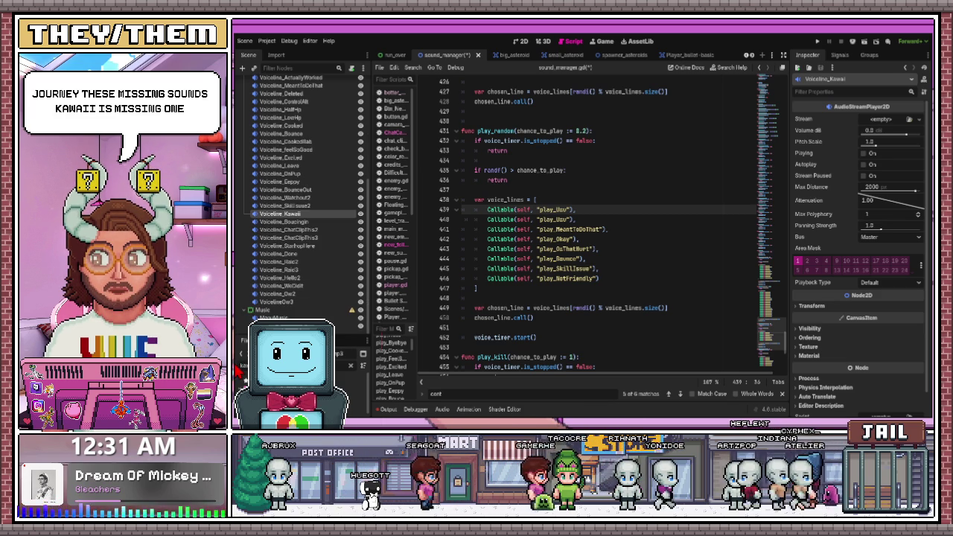
Assign the Kawaii clip to Voiceline_Kawaii, preview it, then check SkillIssue2 and Poppy.
mouse_move(363, 418)
left_mouse_down()
mouse_move(579, 251)
mouse_move(879, 125)
left_mouse_up()
left_click(865, 165)
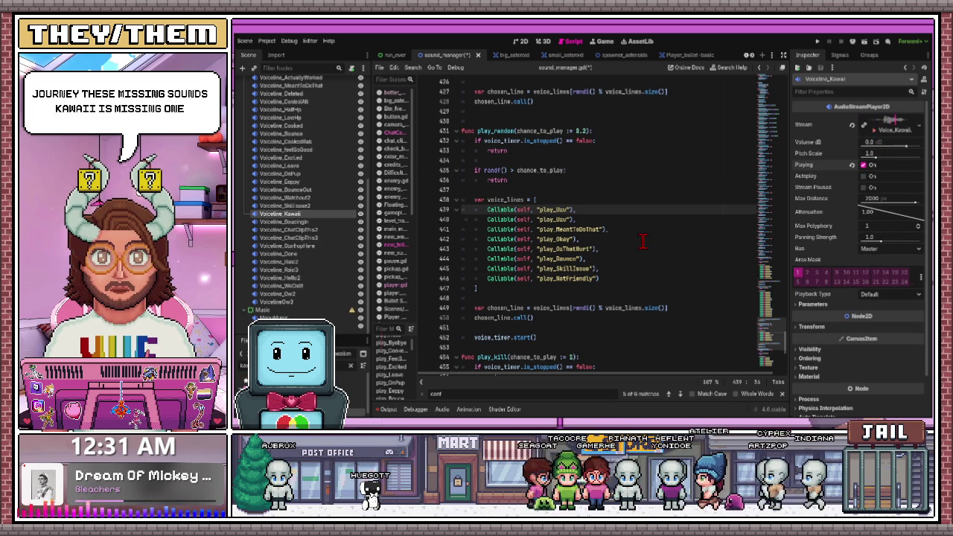
left_click(304, 207)
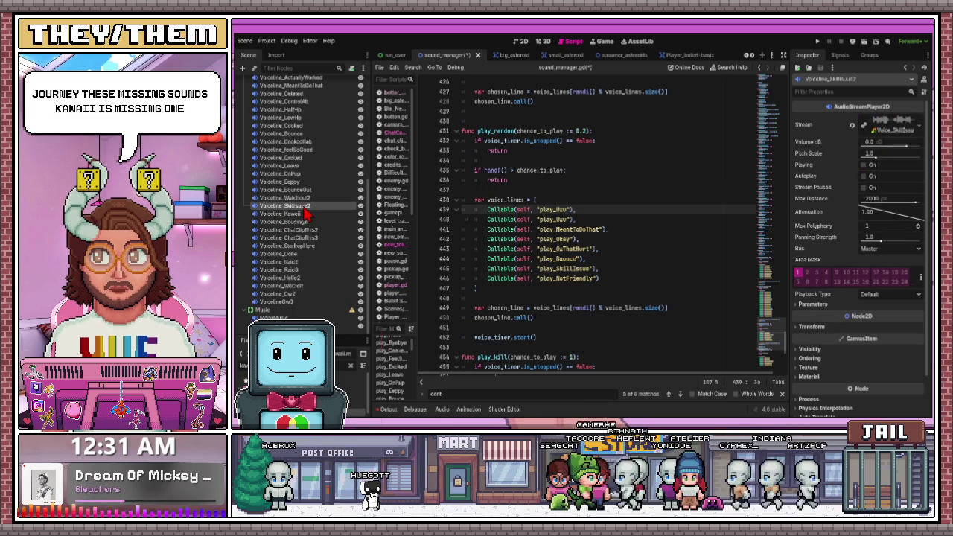
left_click(300, 182)
Assign Leave.mp3 as Voiceline_Leave's audio stream.
scroll(298, 205, "up", 2)
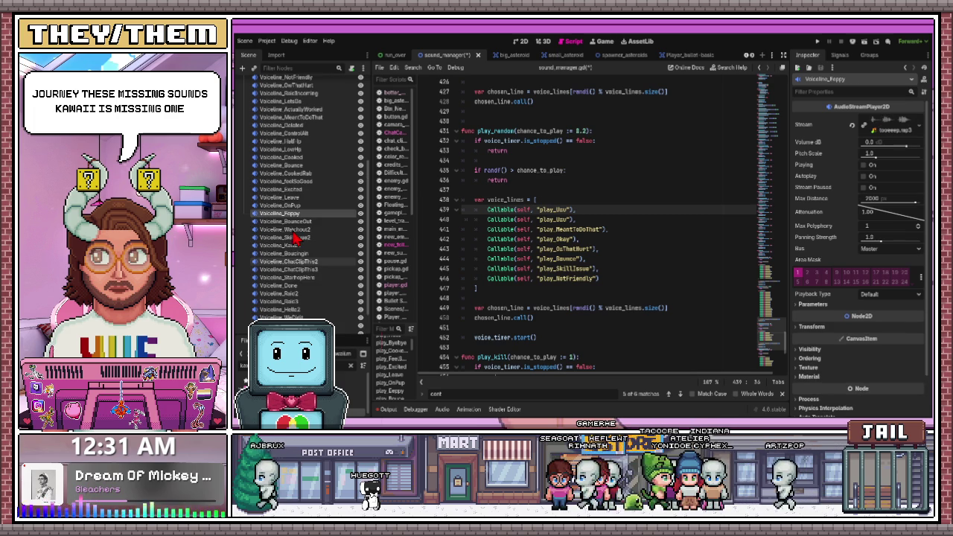
left_click(291, 198)
scroll(292, 224, "up", 2)
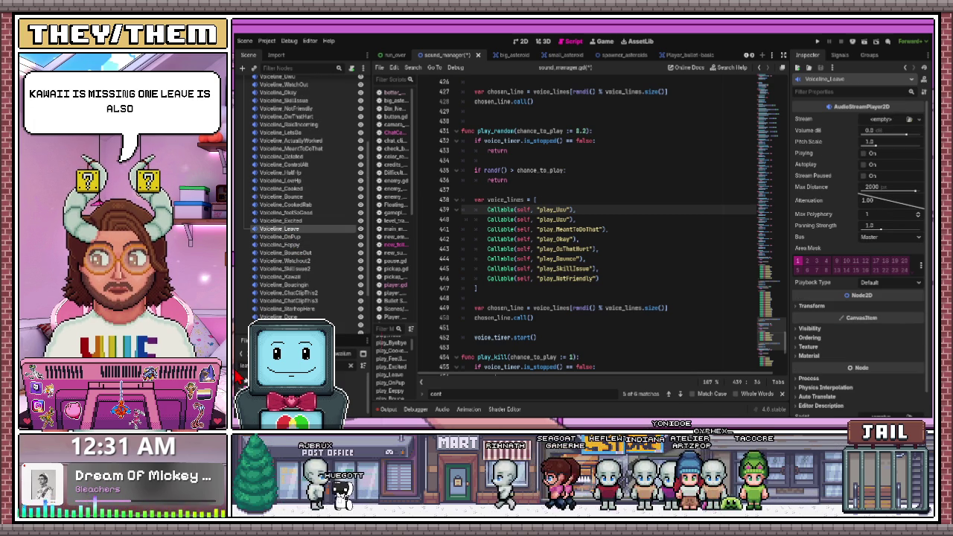
mouse_move(391, 374)
left_mouse_down()
mouse_move(573, 317)
mouse_move(883, 120)
left_mouse_up()
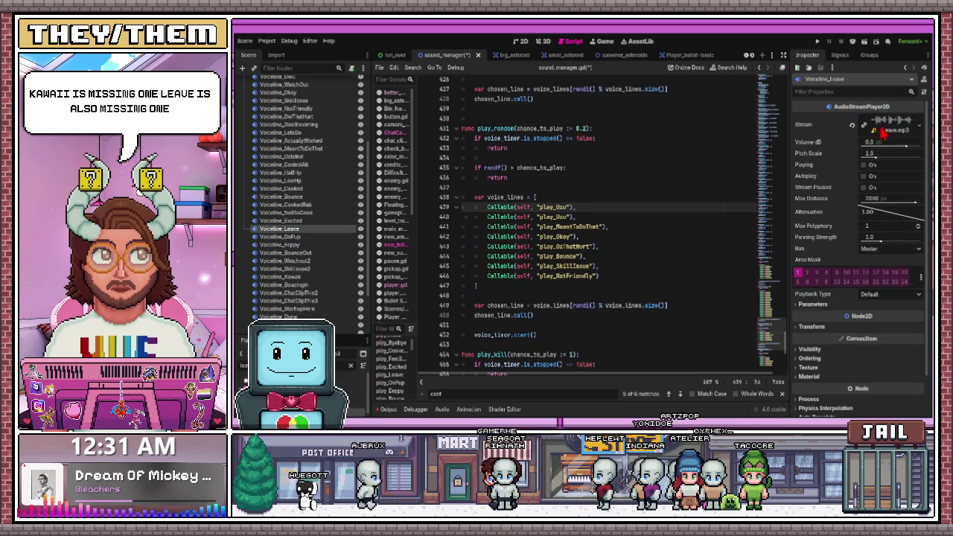
Check FeelSoGood, CookedRab, Cooked and Deleted sounds, then return to Voiceline_Kawaii.
left_click(296, 213)
left_click(296, 209)
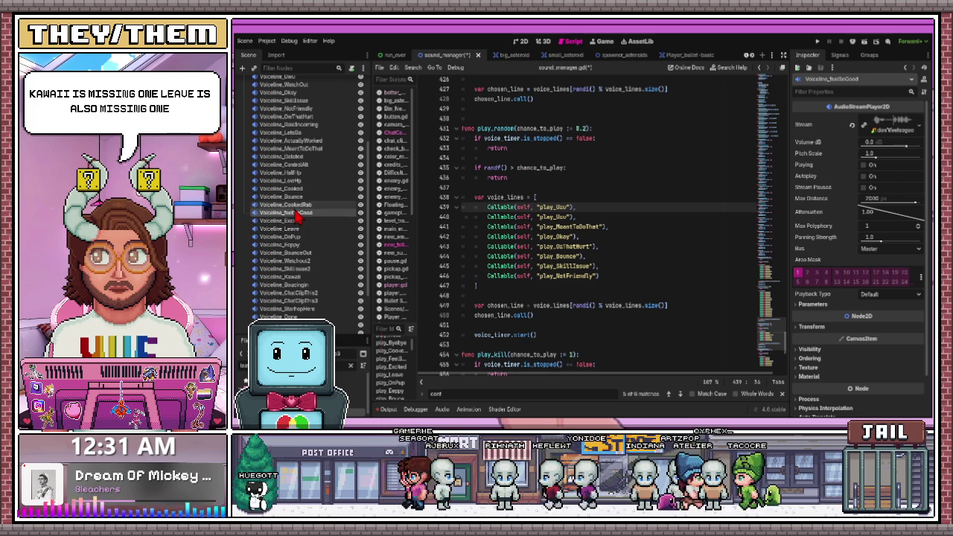
key("Up")
key("Up")
scroll(297, 208, "up", 1)
key("Up")
key("Up")
key("Up")
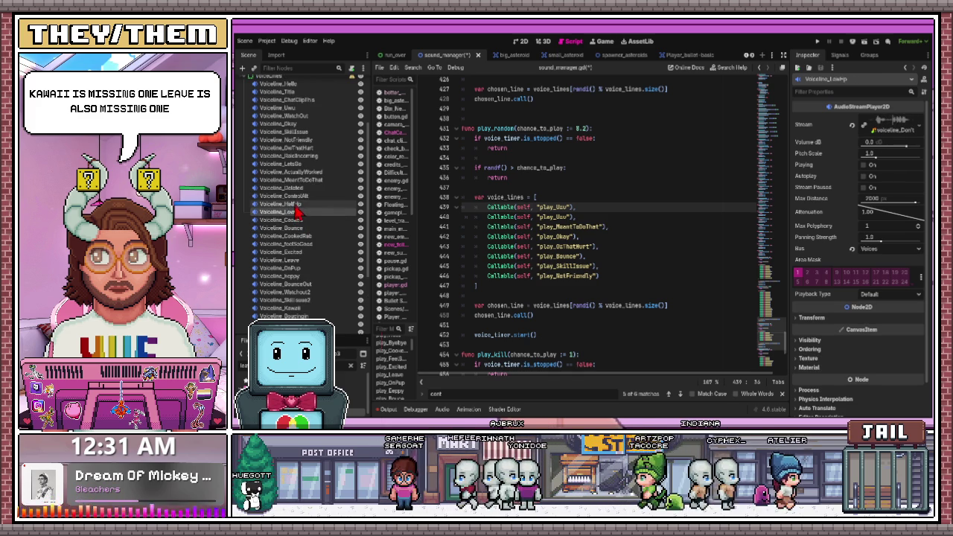
scroll(295, 214, "up", 2)
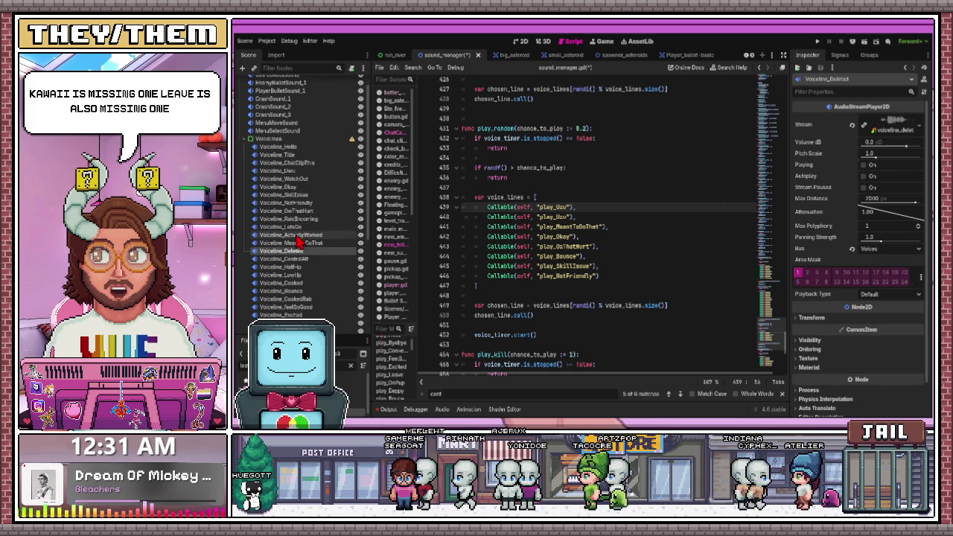
scroll(319, 223, "down", 5)
left_click(317, 216)
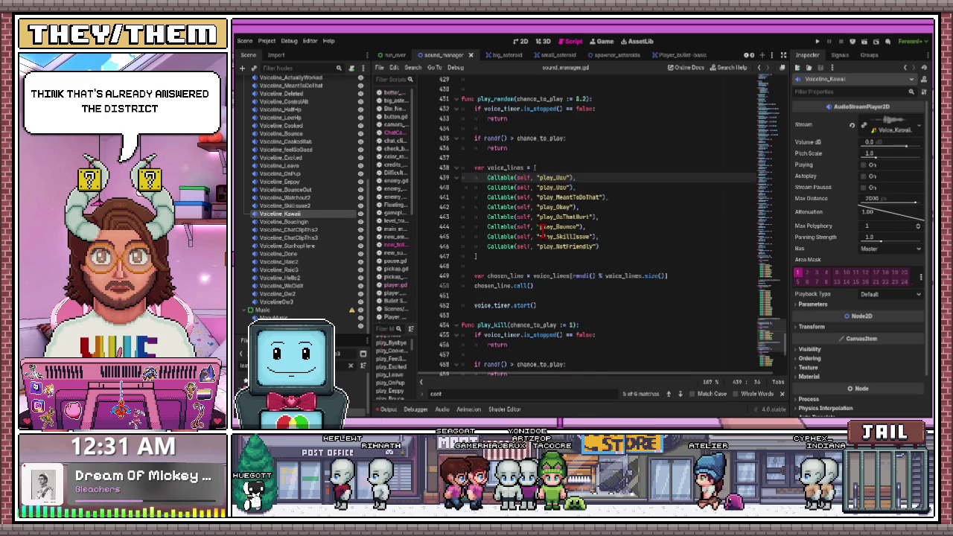
Duplicate the play_SkillIssue entry in play_random's list as play_SkillIssue2.
scroll(539, 253, "down", 9)
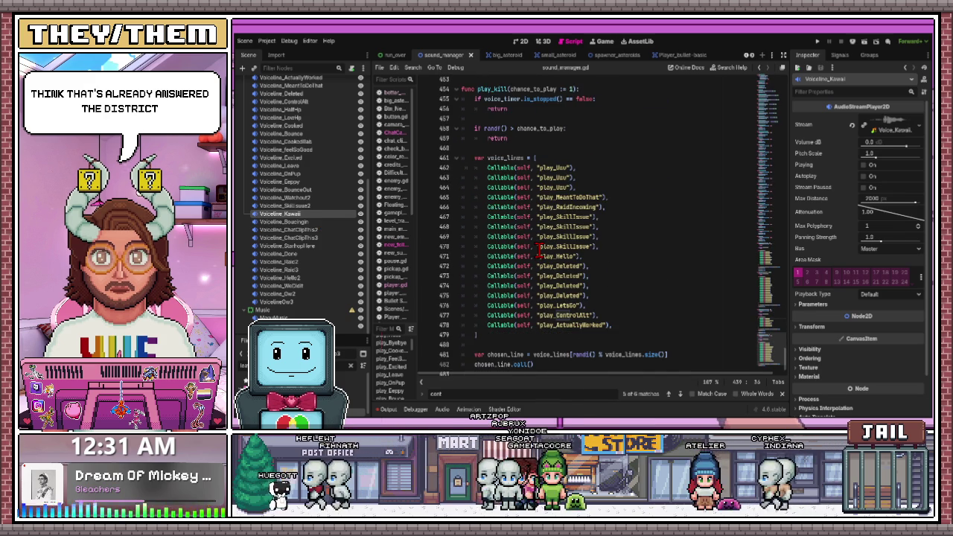
left_click(655, 217)
scroll(587, 227, "up", 2)
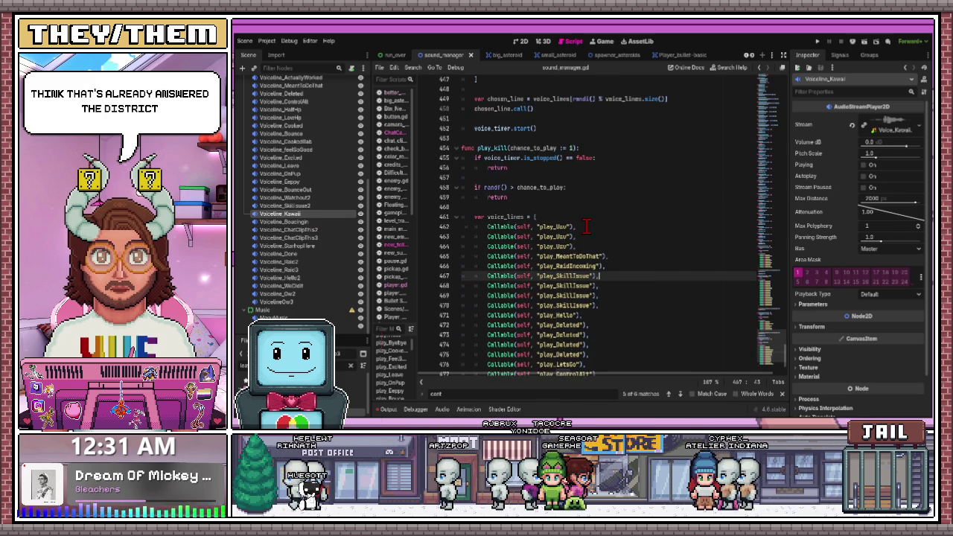
scroll(587, 228, "down", 3)
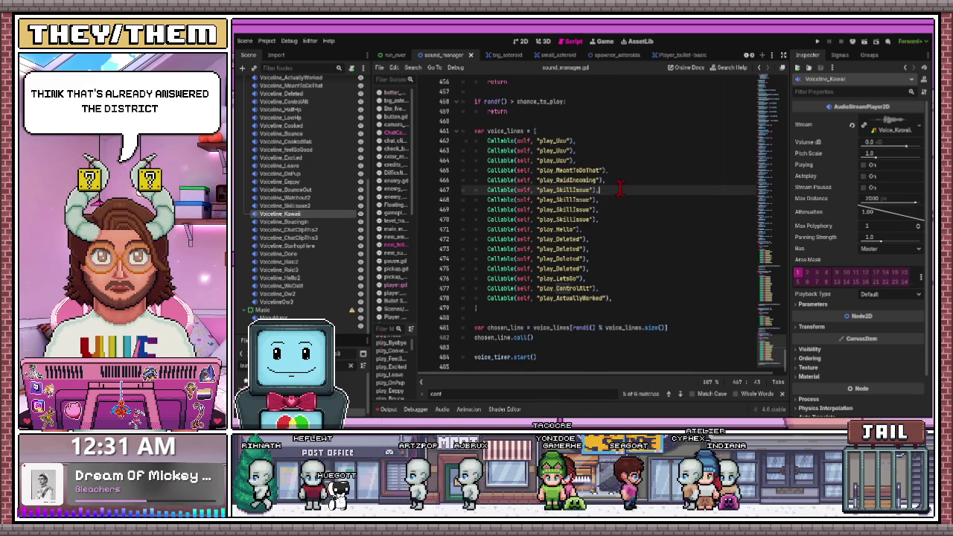
scroll(582, 209, "up", 8)
scroll(580, 209, "up", 2)
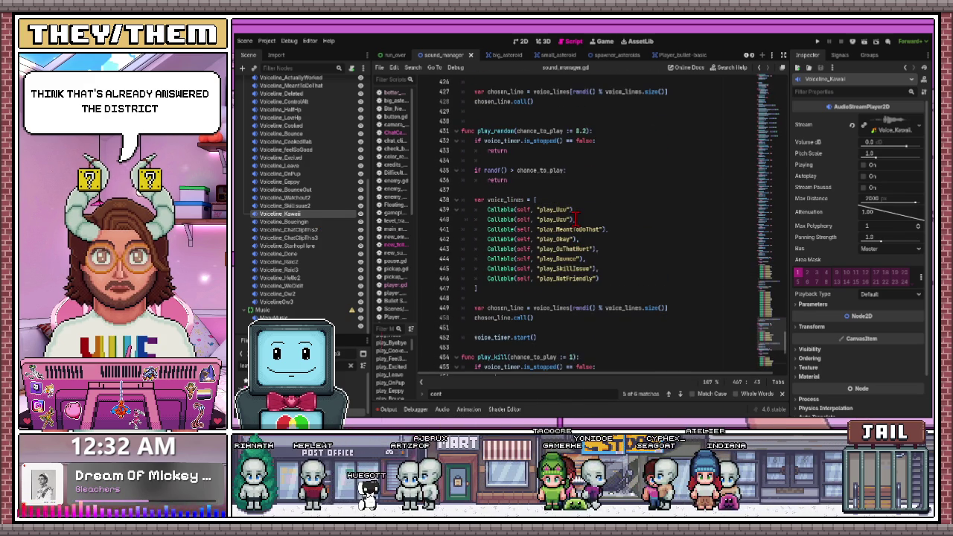
left_click(613, 277)
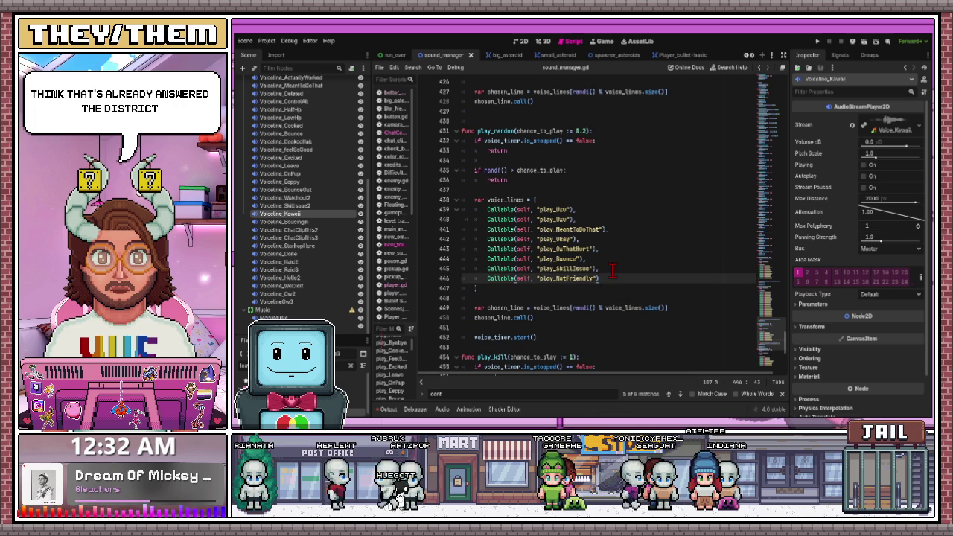
left_click(504, 268)
triple_click(490, 266)
key("ctrl+c")
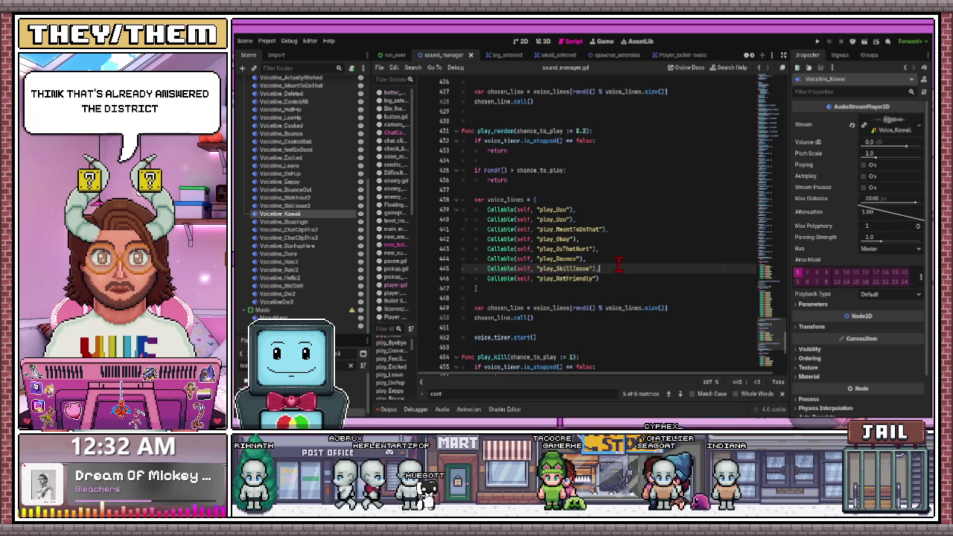
key("Return")
key("ctrl+v")
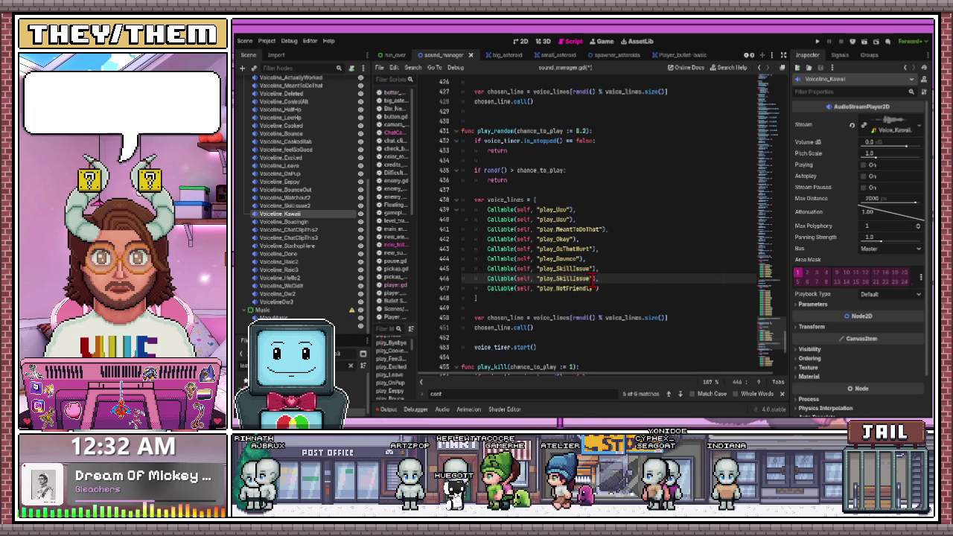
type("2")
Duplicate the play_MeantToDoThat entry and rename the copy to play_Raid.
left_click(583, 215)
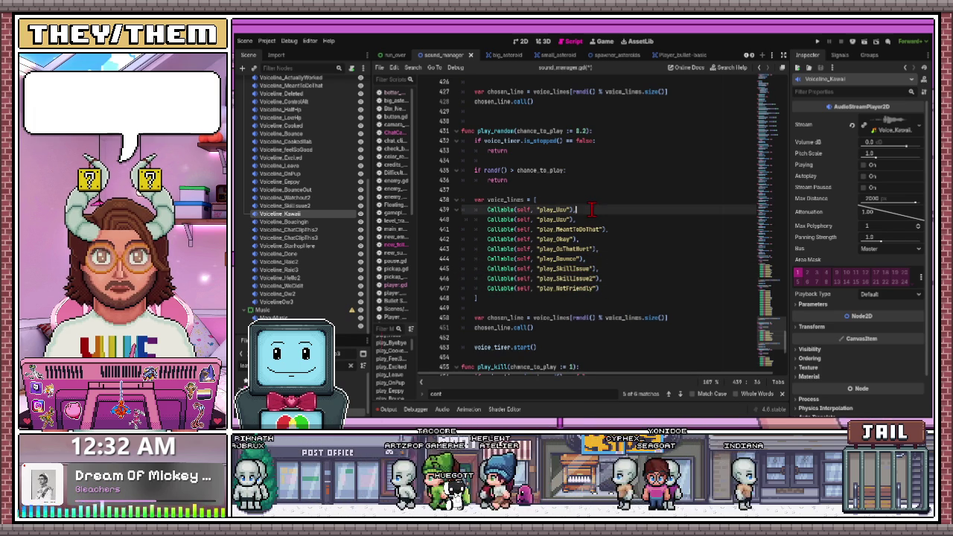
left_click(558, 220)
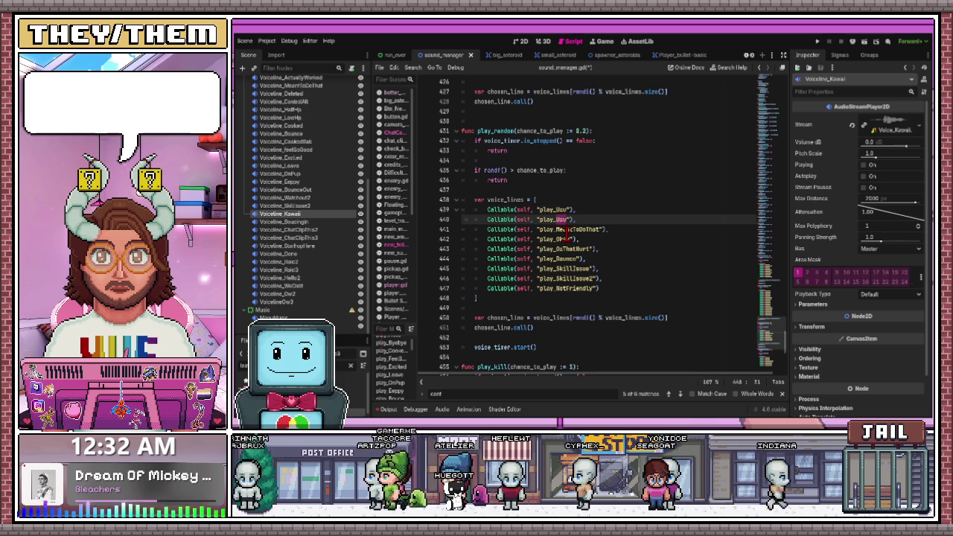
left_click(569, 230)
left_click_drag(609, 230, 496, 233)
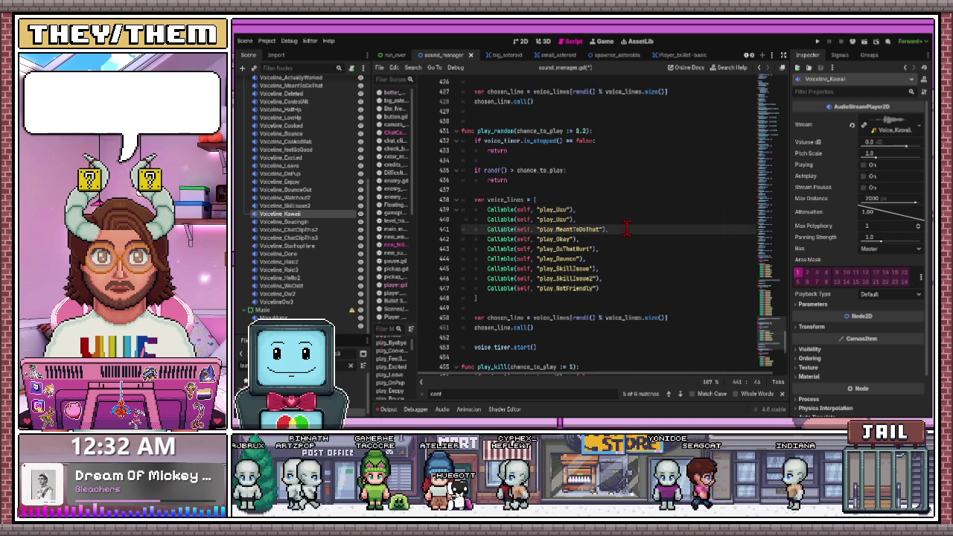
key("ctrl+shift+d")
left_click_drag(605, 239, 555, 239)
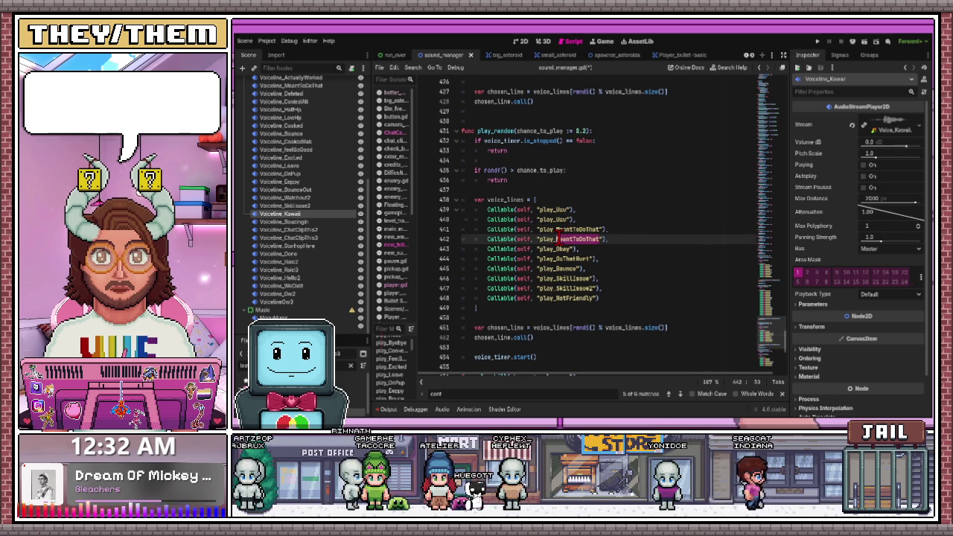
type("KRaid")
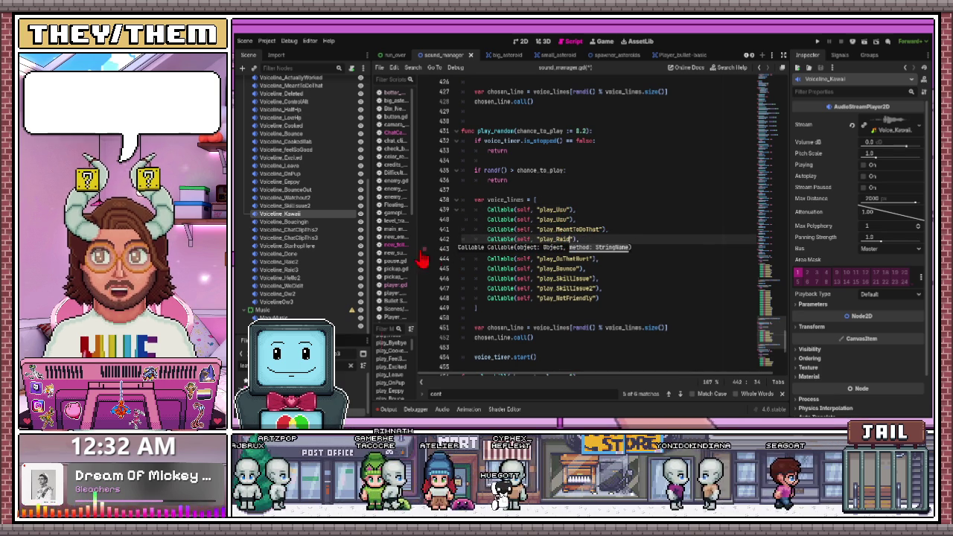
scroll(574, 214, "up", 10)
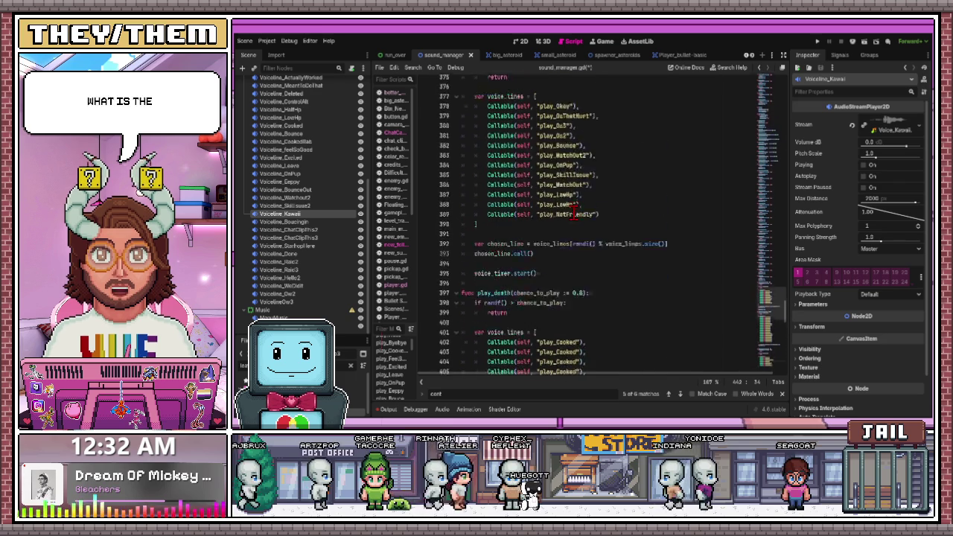
scroll(574, 213, "up", 4)
scroll(574, 214, "up", 15)
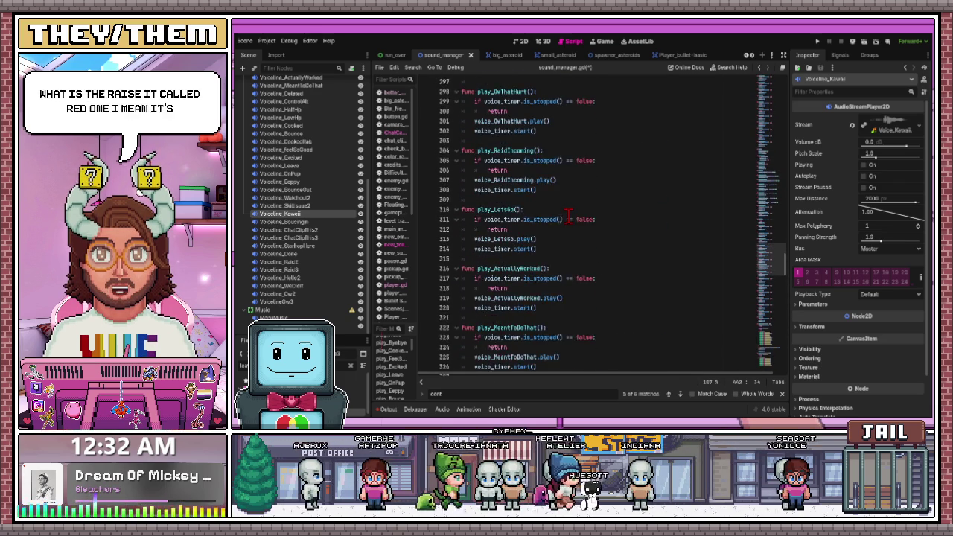
scroll(568, 214, "up", 5)
left_click_drag(532, 209, 480, 209)
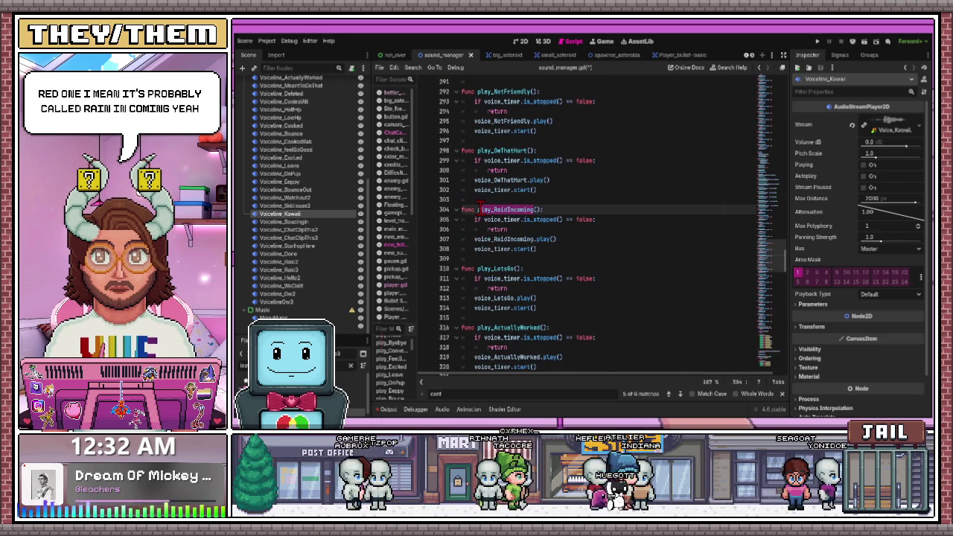
scroll(498, 209, "down", 20)
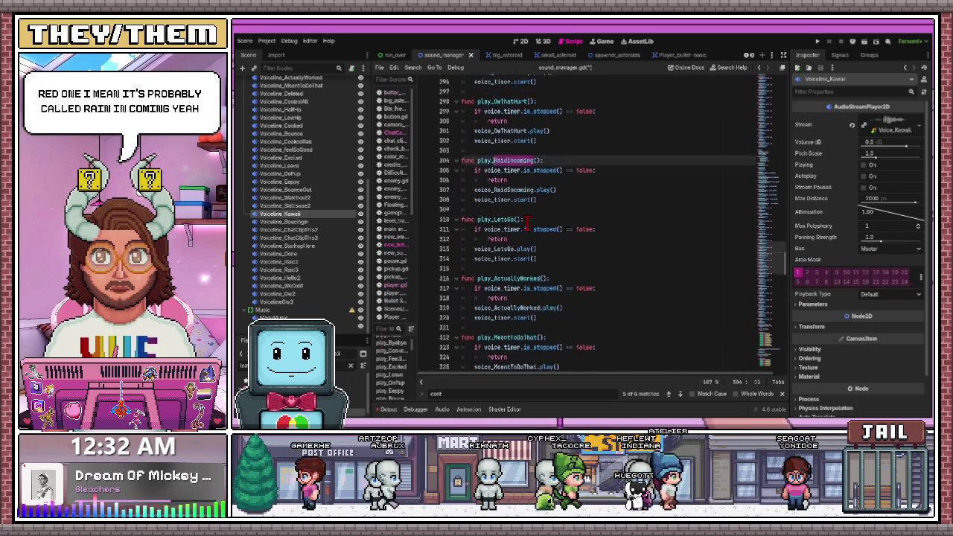
scroll(526, 220, "down", 9)
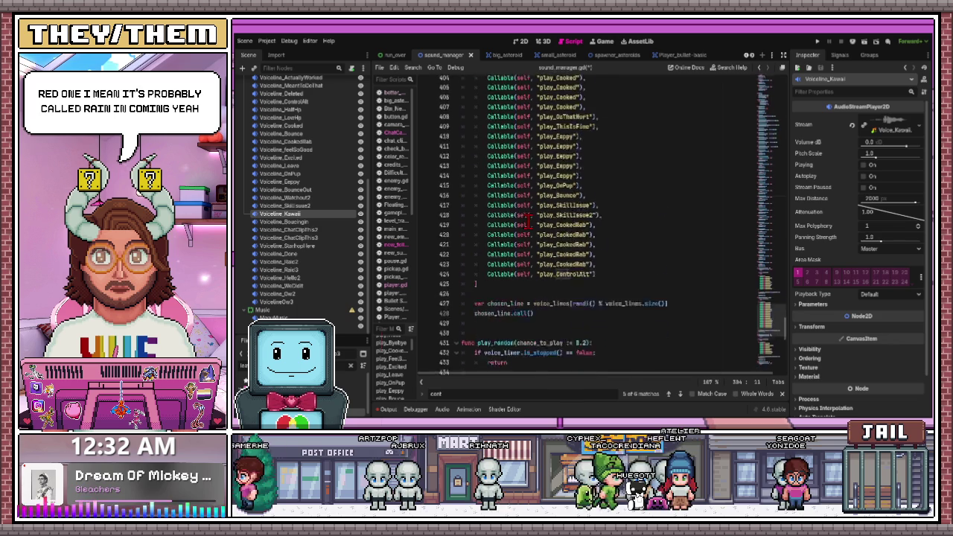
scroll(528, 220, "down", 1)
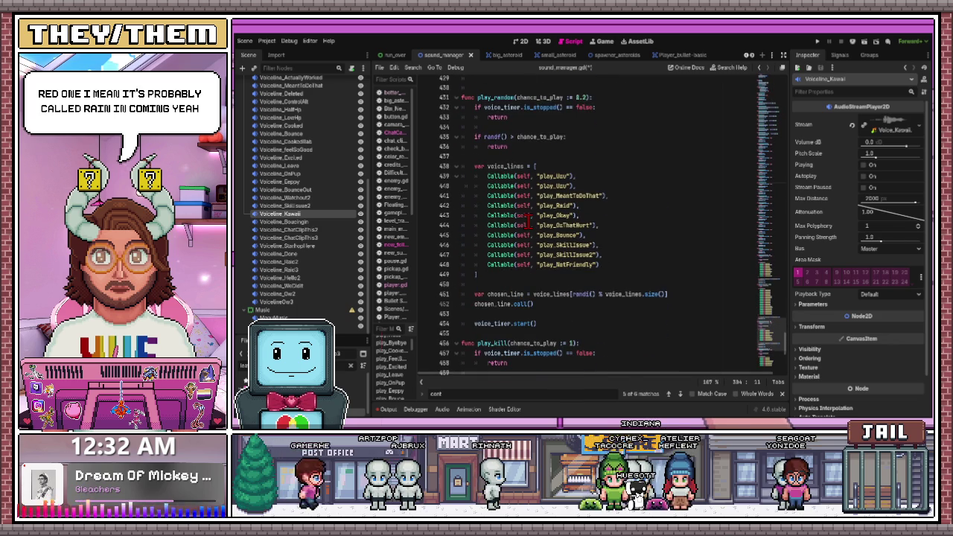
scroll(589, 250, "up", 6)
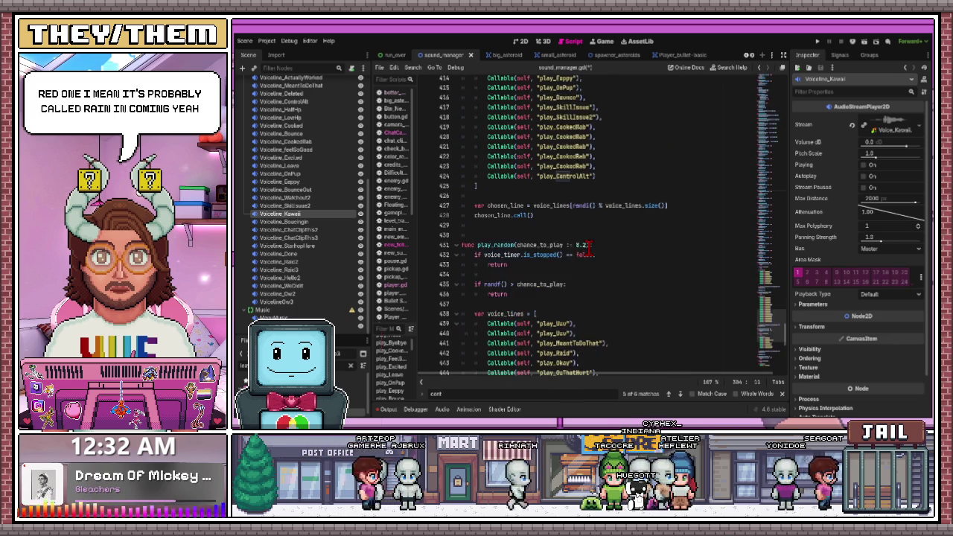
scroll(589, 250, "up", 1)
scroll(589, 248, "up", 2)
scroll(588, 250, "down", 4)
left_click(588, 246)
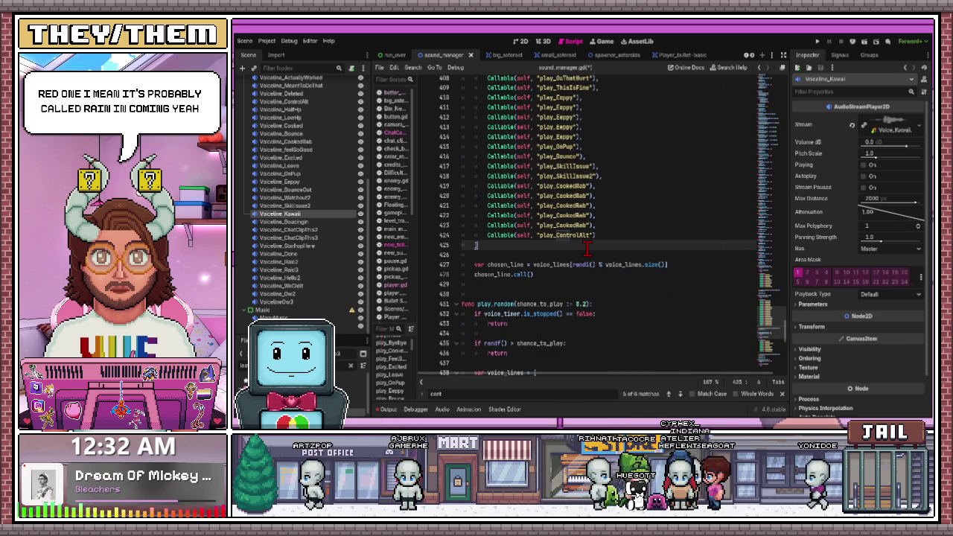
Delete the extra CookedRab entry and a duplicate Eppy entry from the voice-line array.
left_click_drag(617, 207, 461, 207)
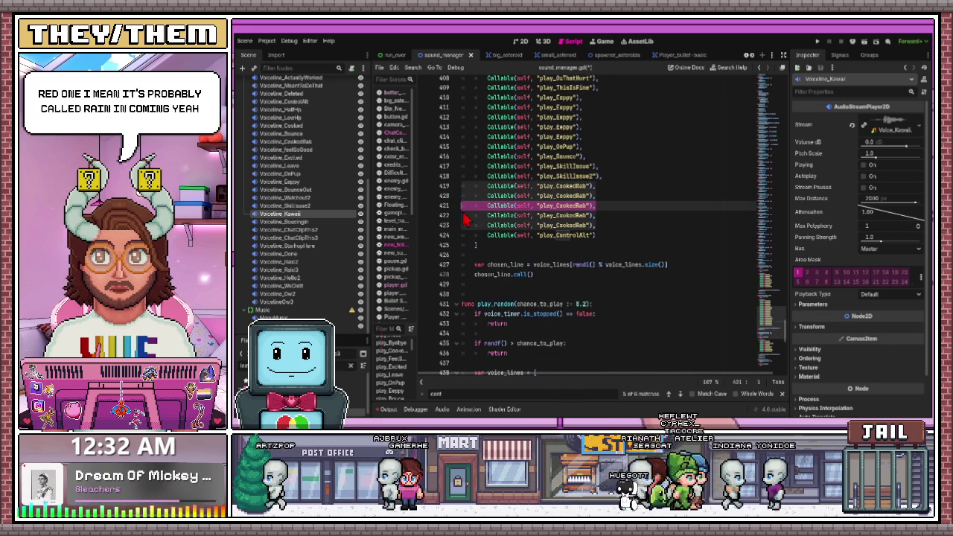
key("BackSpace")
key("BackSpace")
left_click_drag(586, 126, 462, 126)
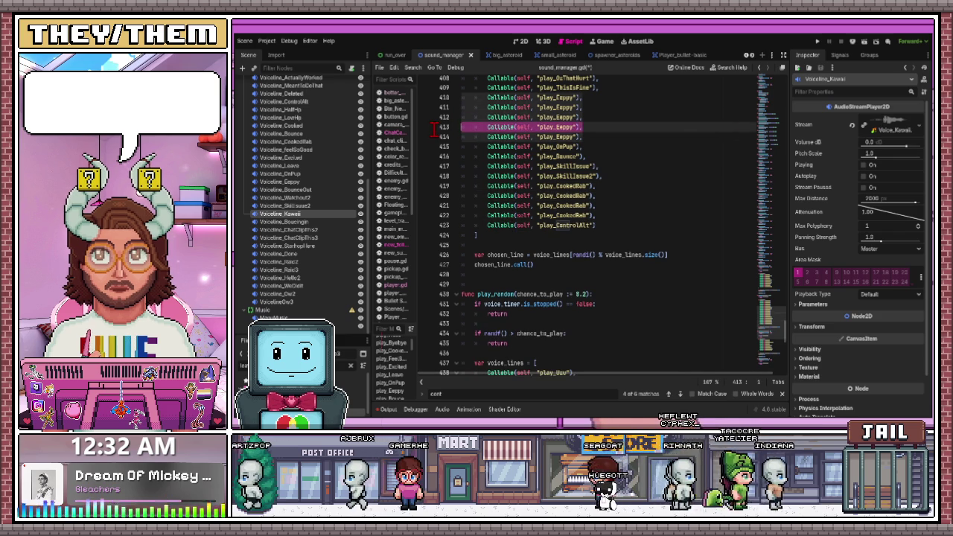
key("BackSpace")
key("BackSpace")
Delete the remaining duplicate Cooked entry and review the cleaned play_random list.
scroll(516, 142, "up", 2)
left_click_drag(586, 117, 460, 116)
key("BackSpace")
key("BackSpace")
scroll(531, 244, "down", 6)
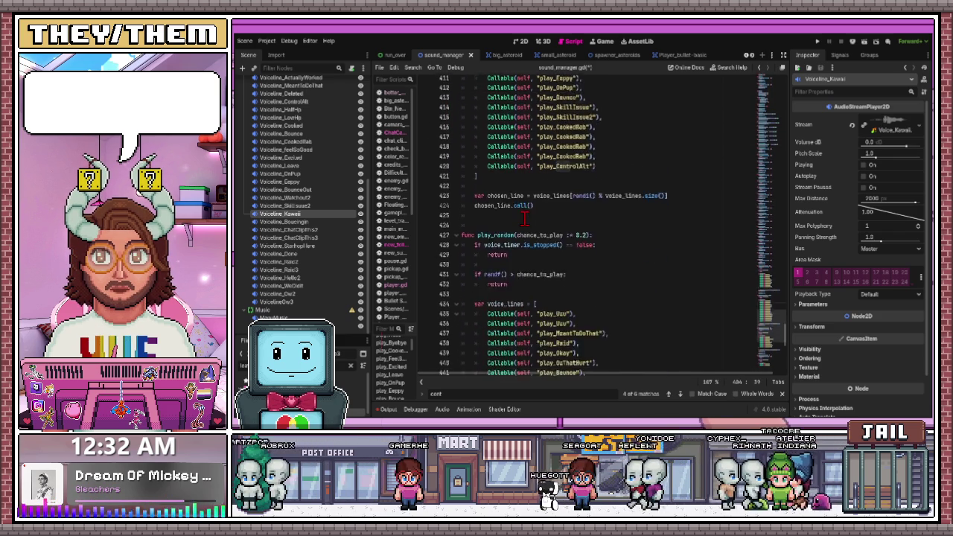
scroll(529, 244, "down", 5)
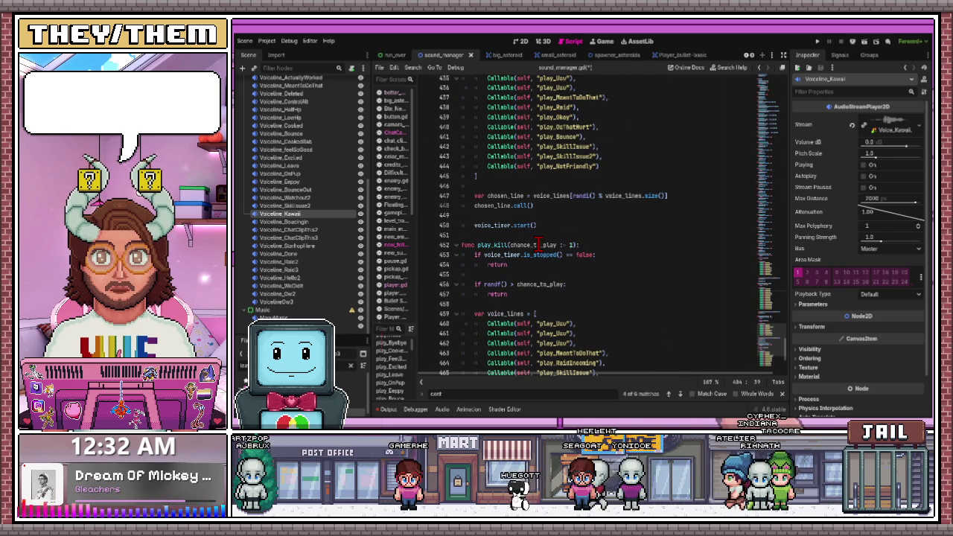
scroll(544, 253, "down", 5)
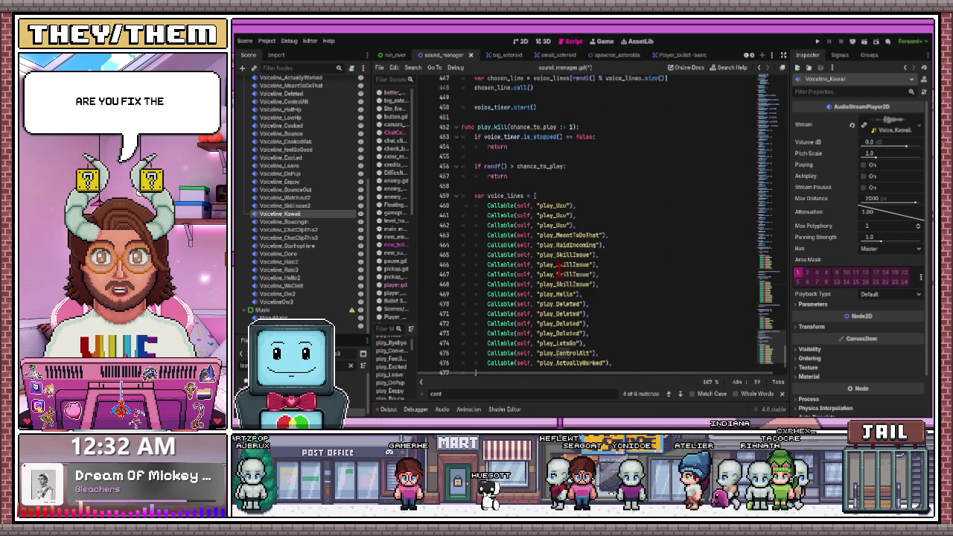
scroll(557, 270, "up", 1)
scroll(557, 269, "down", 2)
scroll(555, 268, "up", 1)
scroll(554, 269, "up", 9)
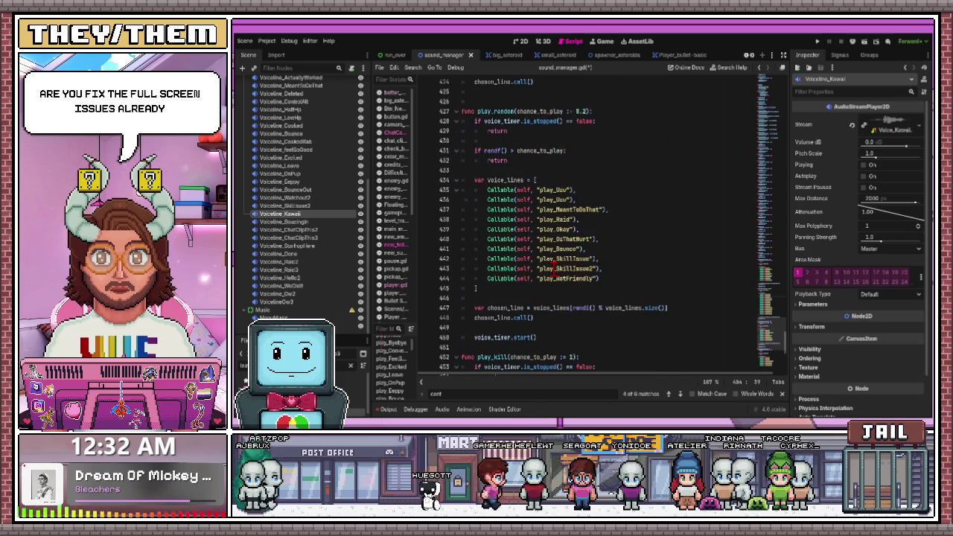
left_click(596, 219)
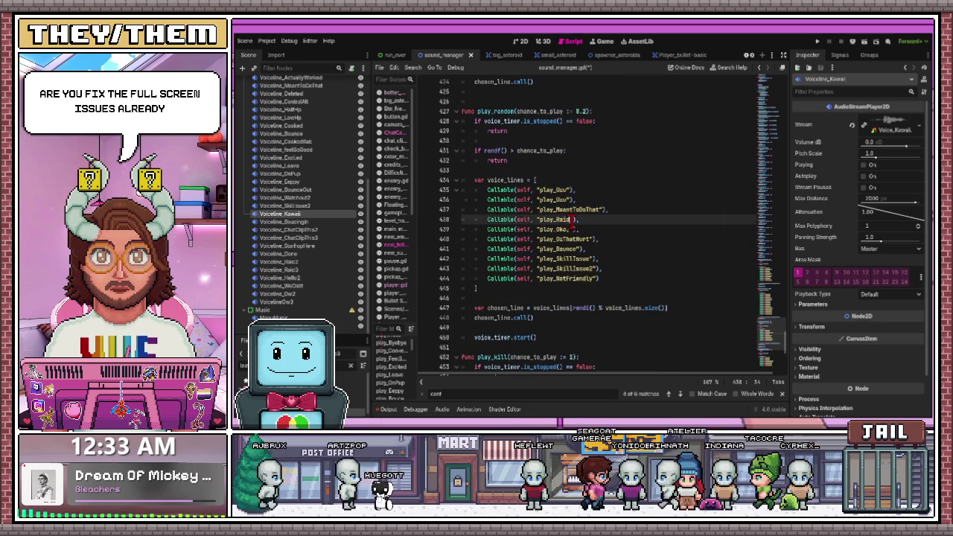
Rename play_Raid to play_Raid2 and paste two new Callable entry lines.
type("2")
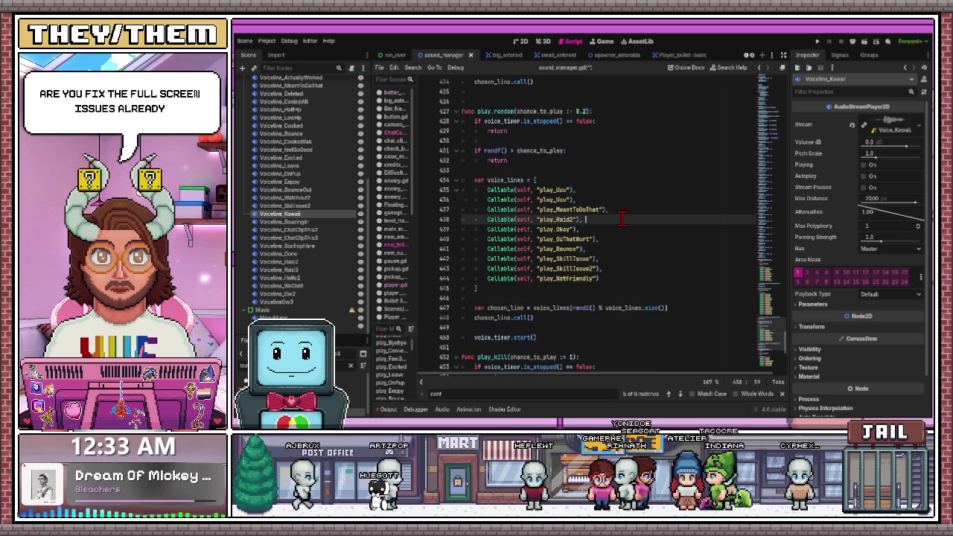
key("BackSpace")
key("BackSpace")
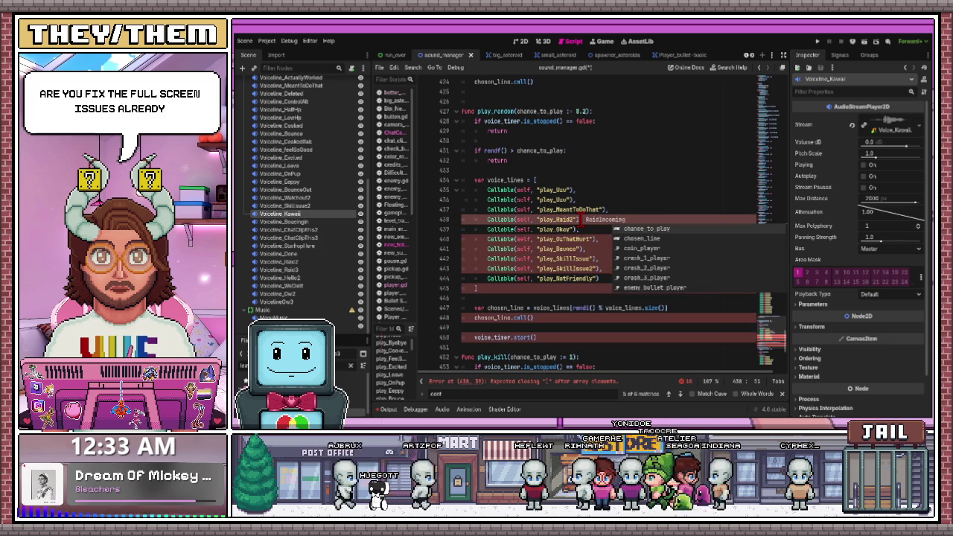
key("Home")
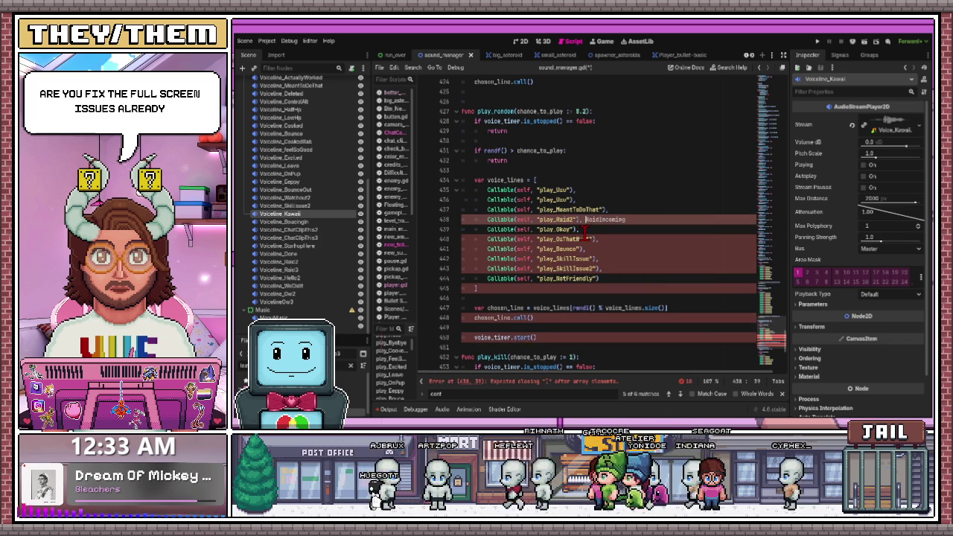
key("Return")
key("Return")
type("Callable(self, \"play_Raid2\")")
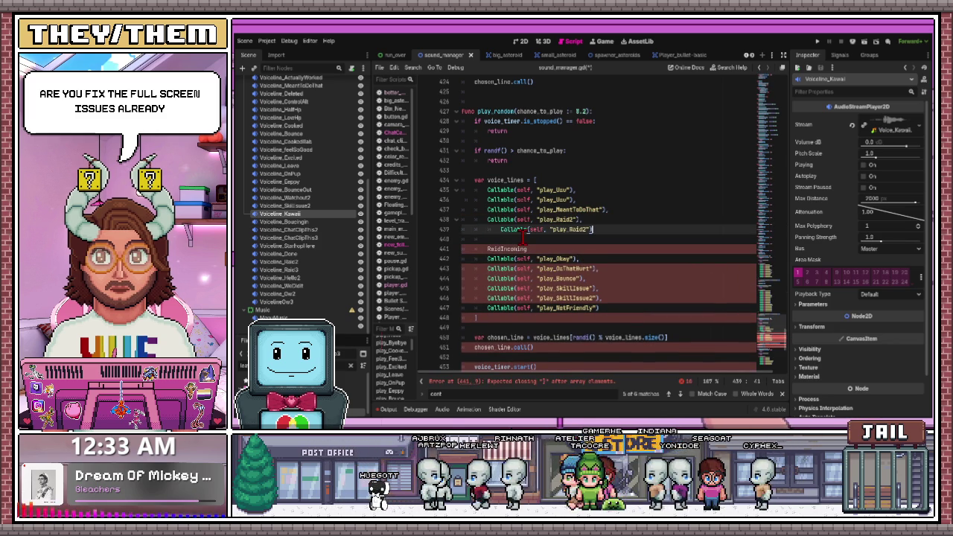
left_click(524, 238)
type("Callable(self, \"play_Raid2\")")
left_click(480, 249)
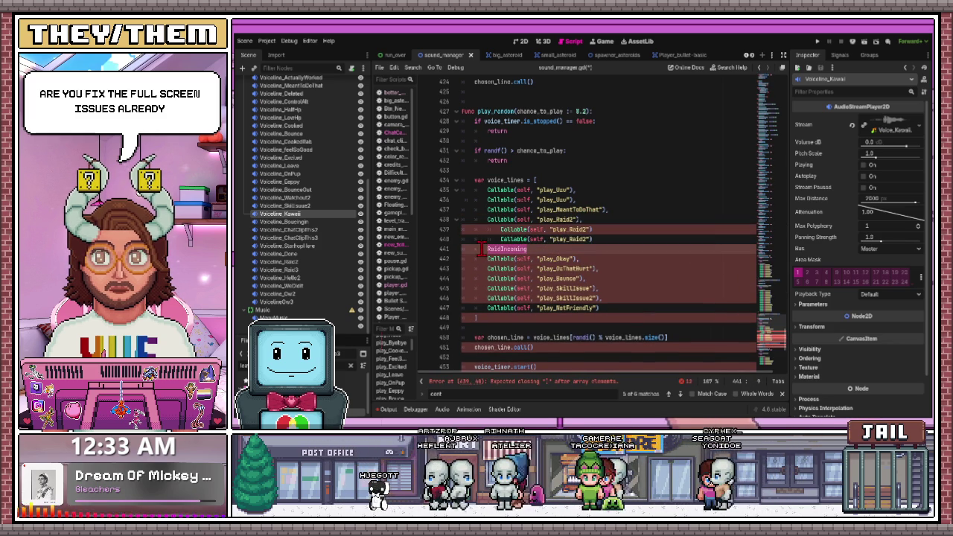
key("BackSpace")
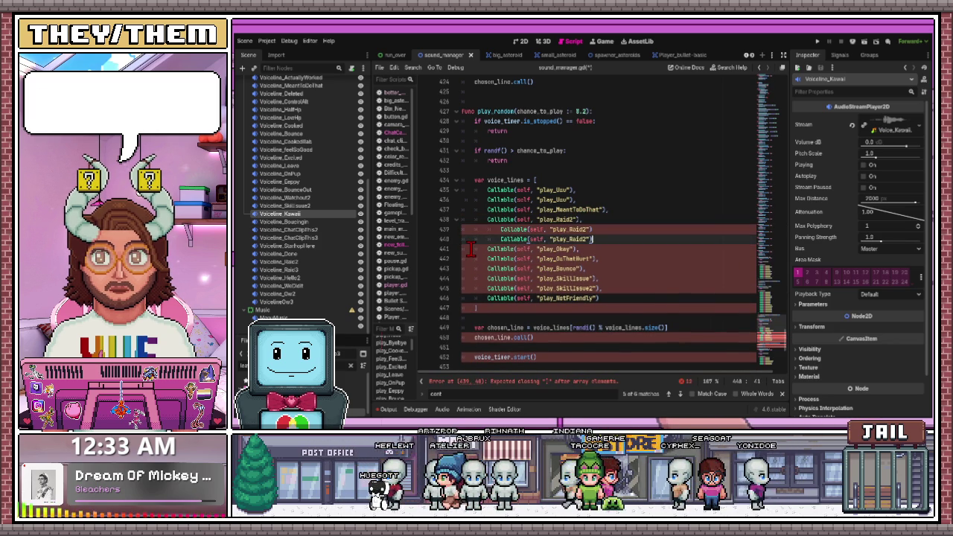
Rename the first new entry to play_RaidIncoming and save the script.
left_click(585, 230)
type("2")
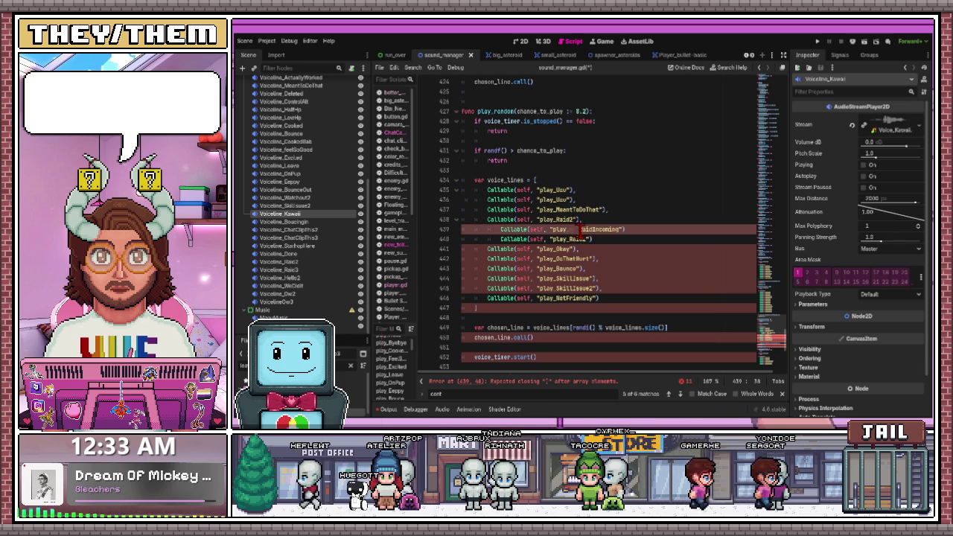
left_click(502, 239)
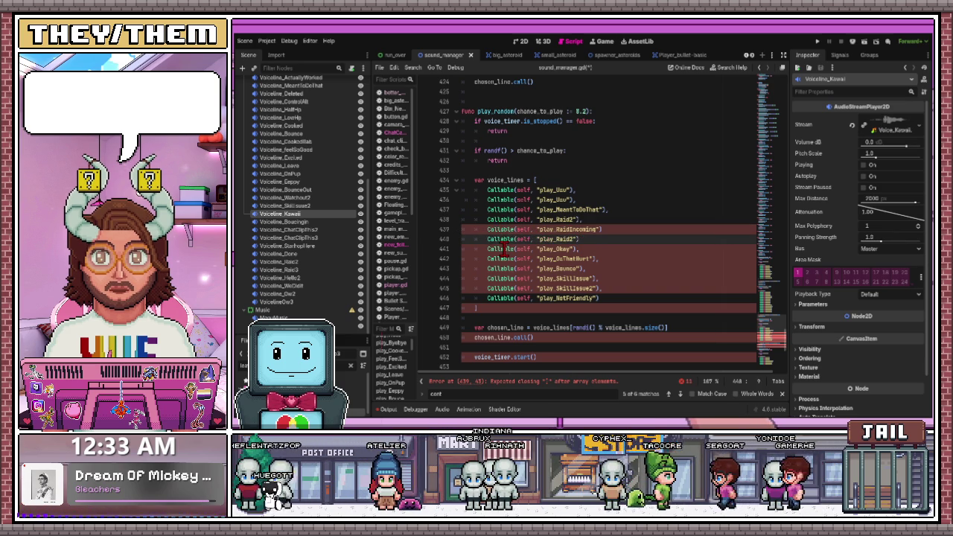
key("ctrl+s")
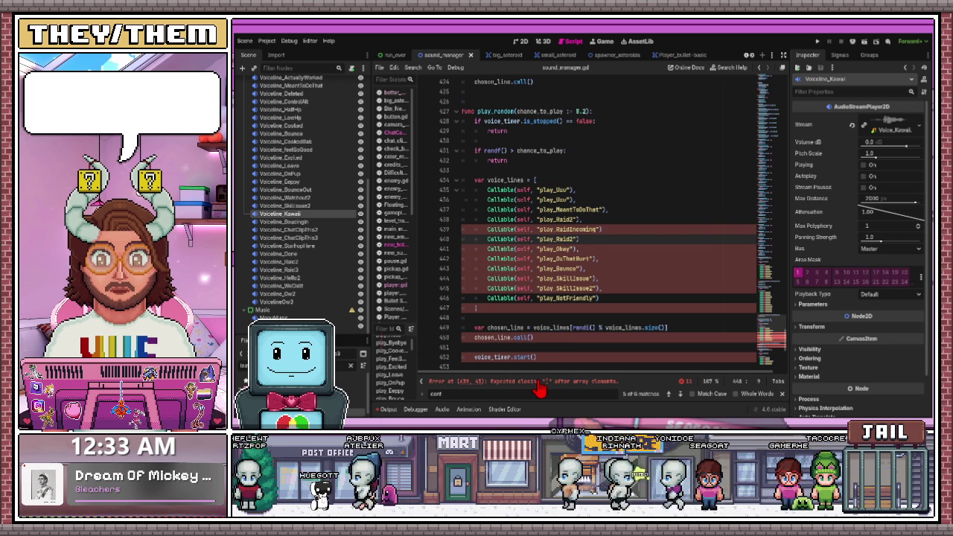
Add the missing commas after the play_Raid2 and play_RaidIncoming entries.
left_click(582, 239)
type(",")
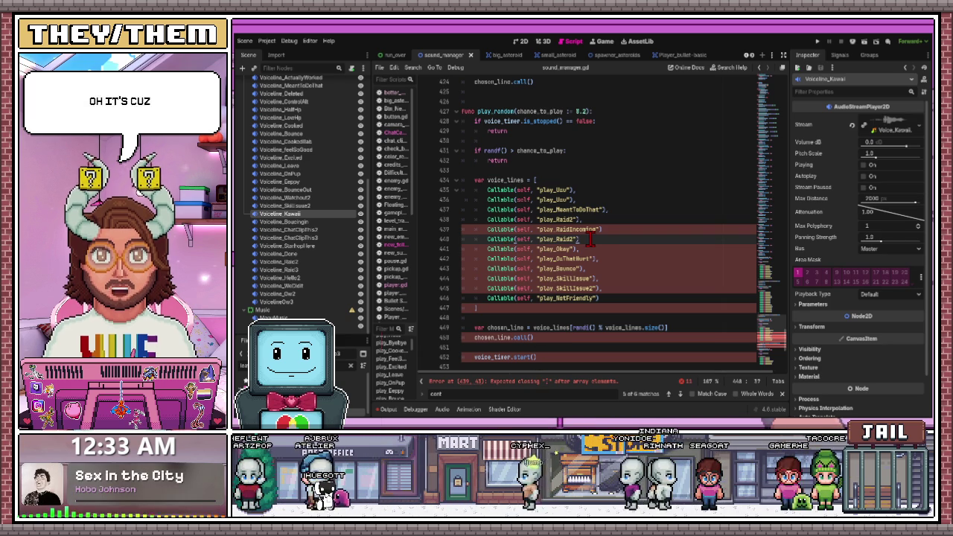
left_click(623, 229)
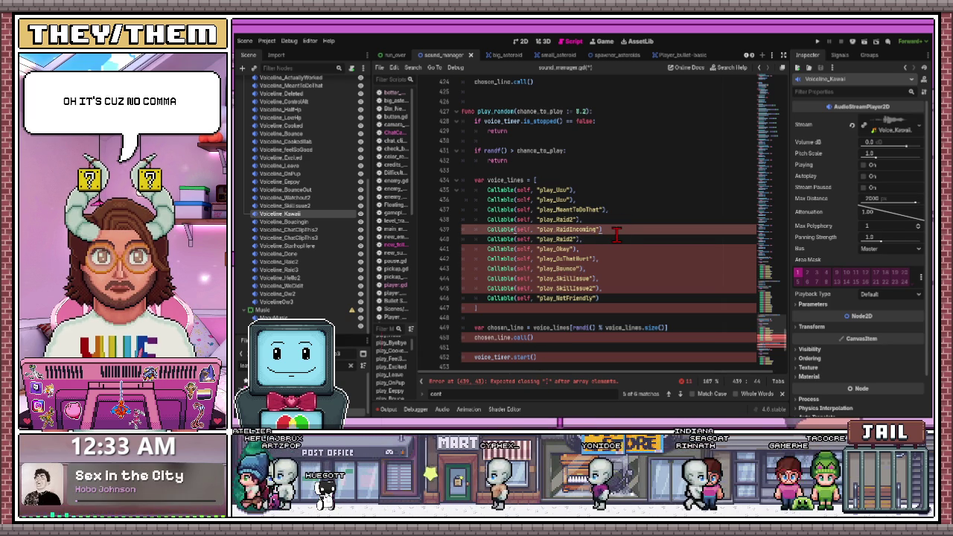
type(",")
left_click(537, 258)
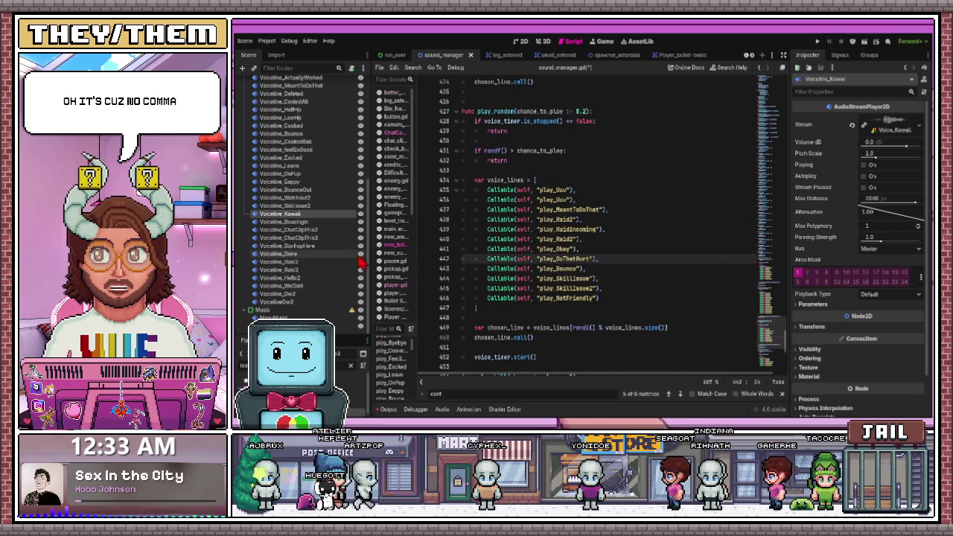
Change the second play_Raid2 entry to play_Raid3 and duplicate that line.
left_click(593, 252)
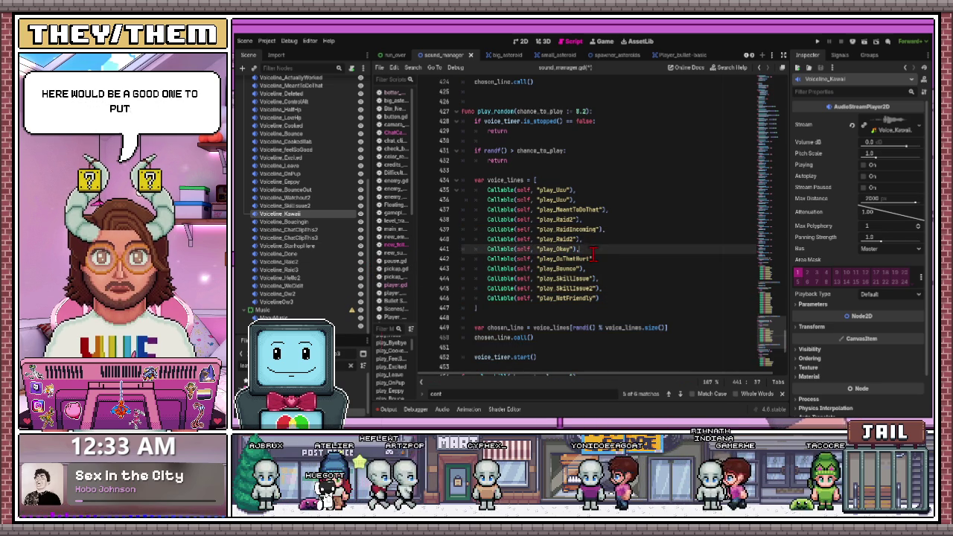
key("shift+Home")
key("shift+Home")
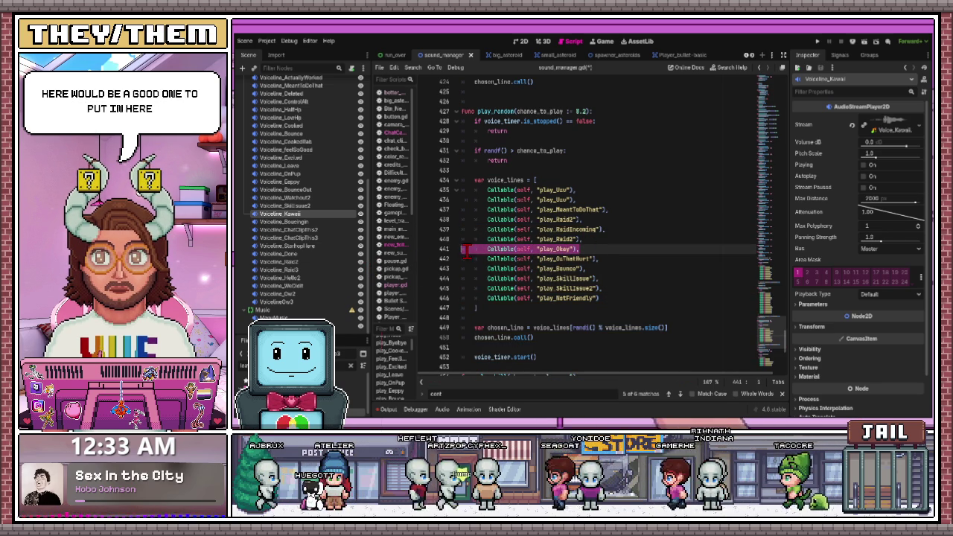
key("End")
left_click(571, 239)
type("2")
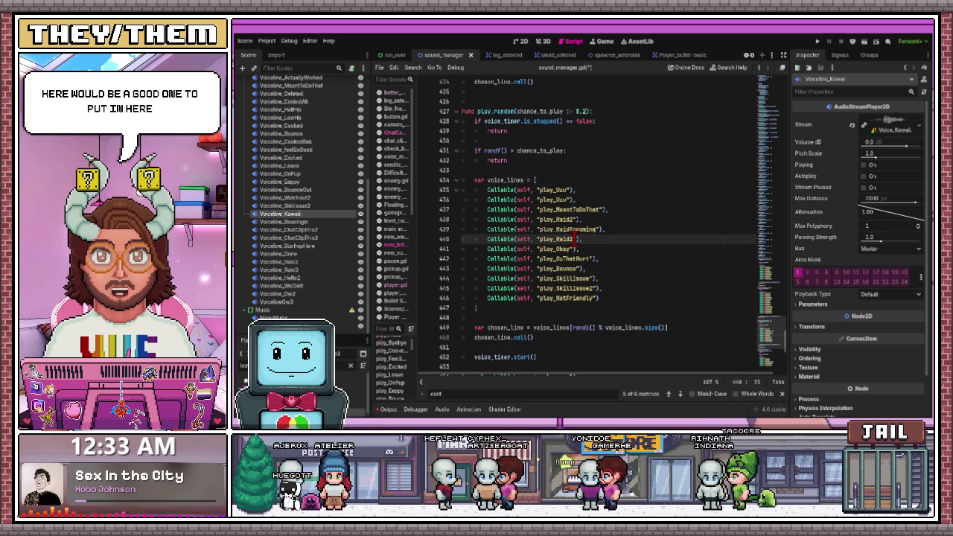
type("\"")
key("shift+Home")
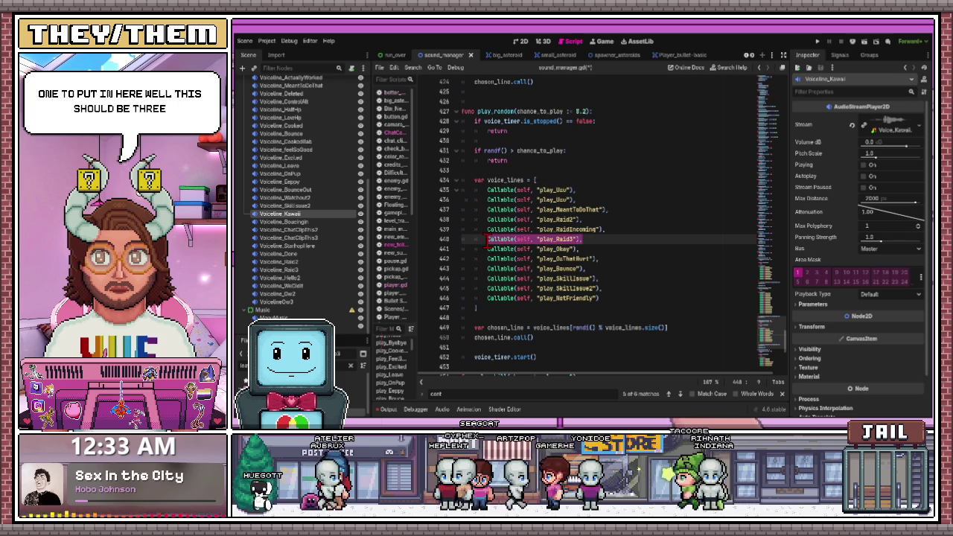
key("ctrl+shift+d")
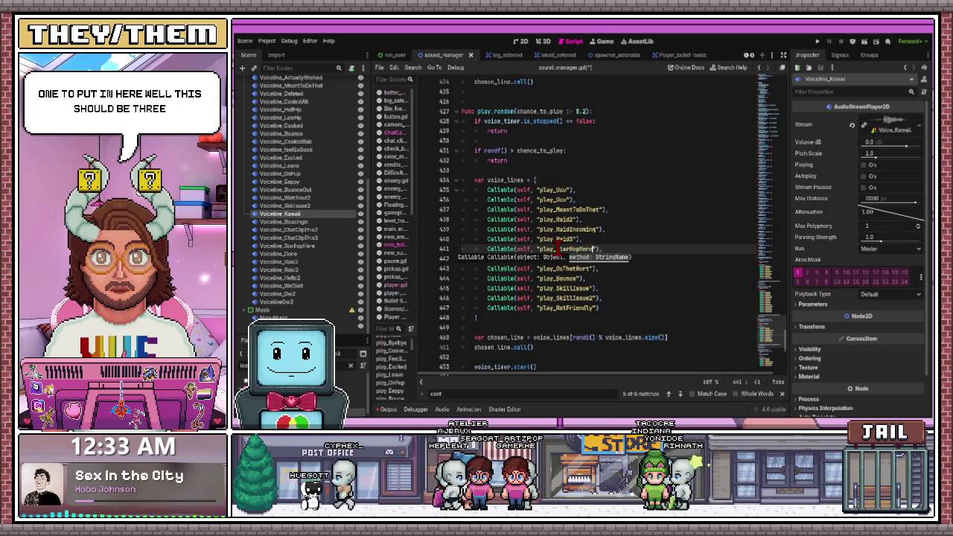
Copy the play_RaidIncoming entry below itself and rename the copy to play_WeDidIt.
left_click(536, 230)
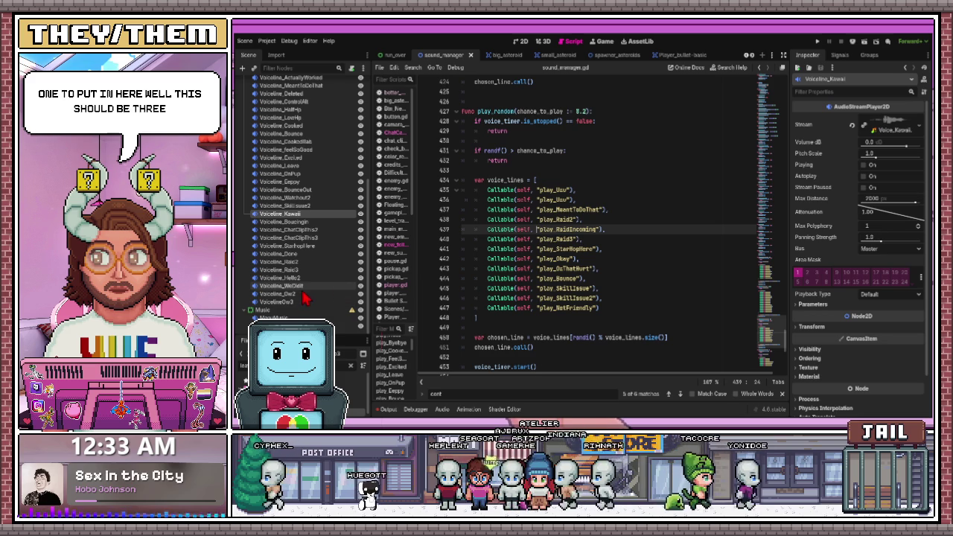
mouse_move(488, 230)
left_mouse_down()
mouse_move(605, 229)
mouse_move(559, 239)
left_mouse_up()
key("ctrl+c")
key("End")
key("Return")
key("ctrl+v")
key("BackSpace")
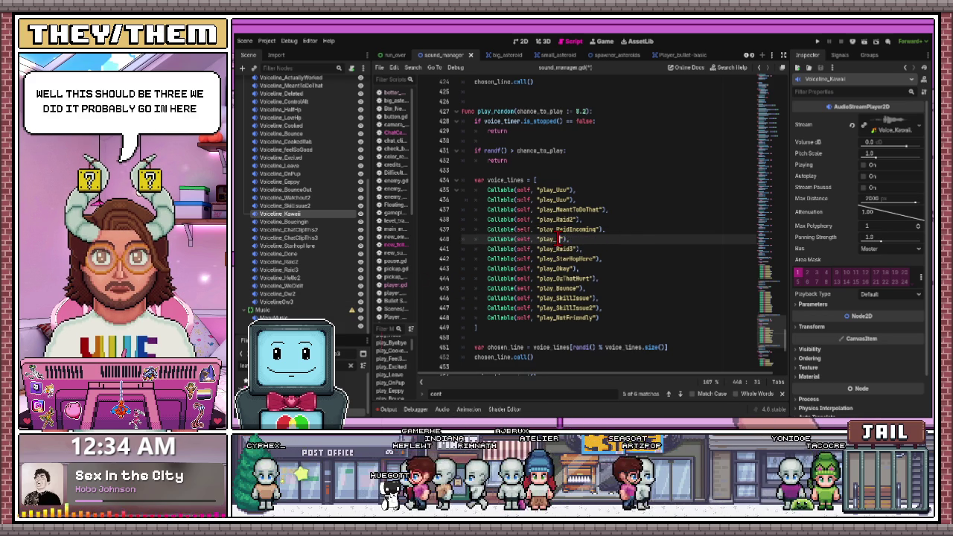
type("WeDidIt")
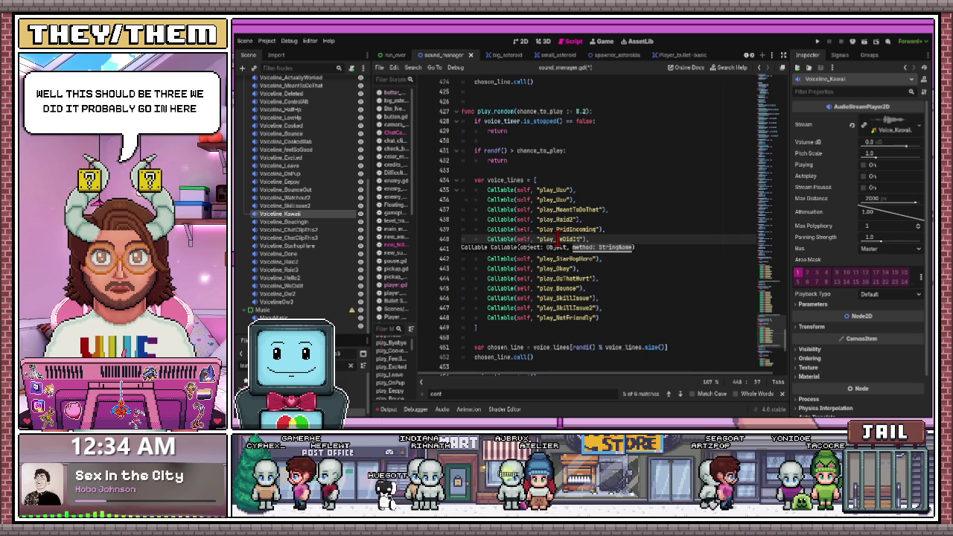
scroll(300, 226, "up", 3)
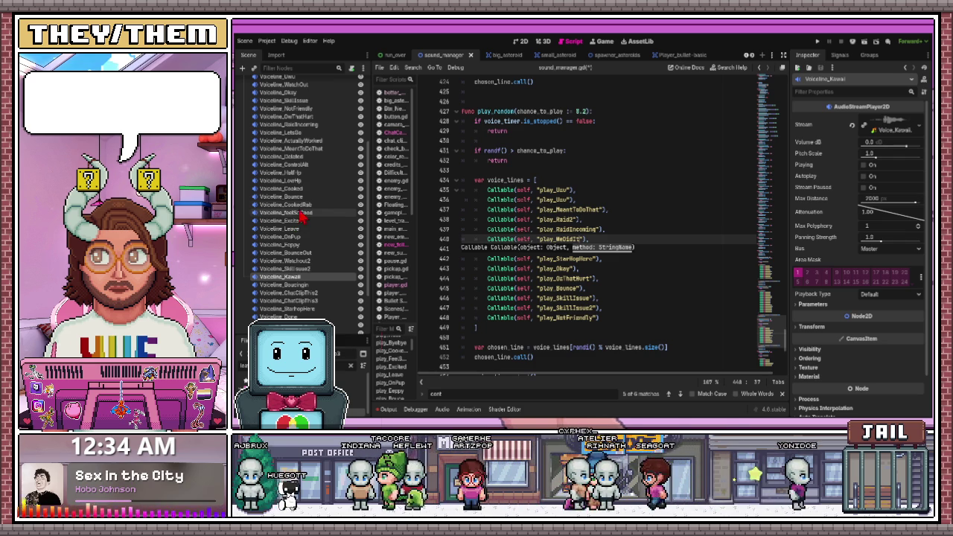
left_click(507, 199)
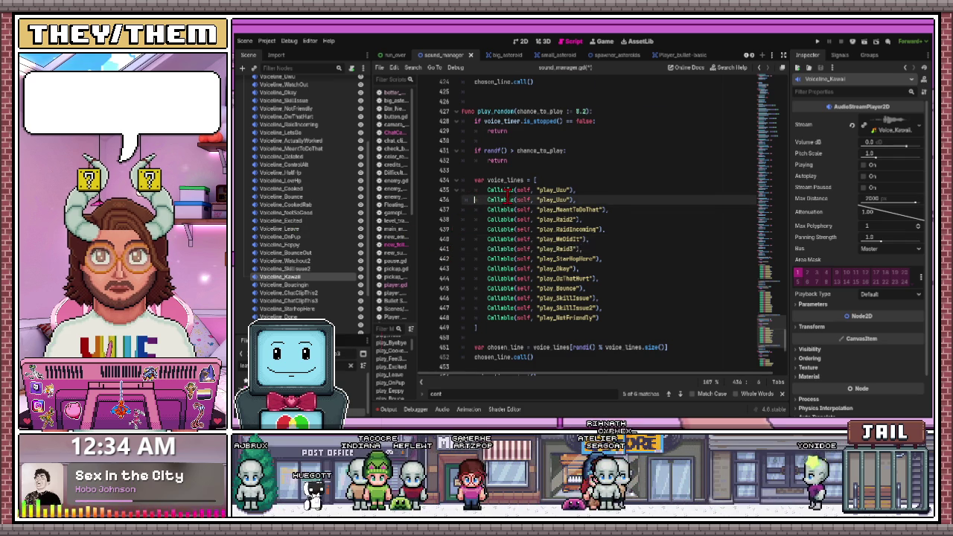
scroll(462, 232, "up", 10)
scroll(462, 232, "up", 6)
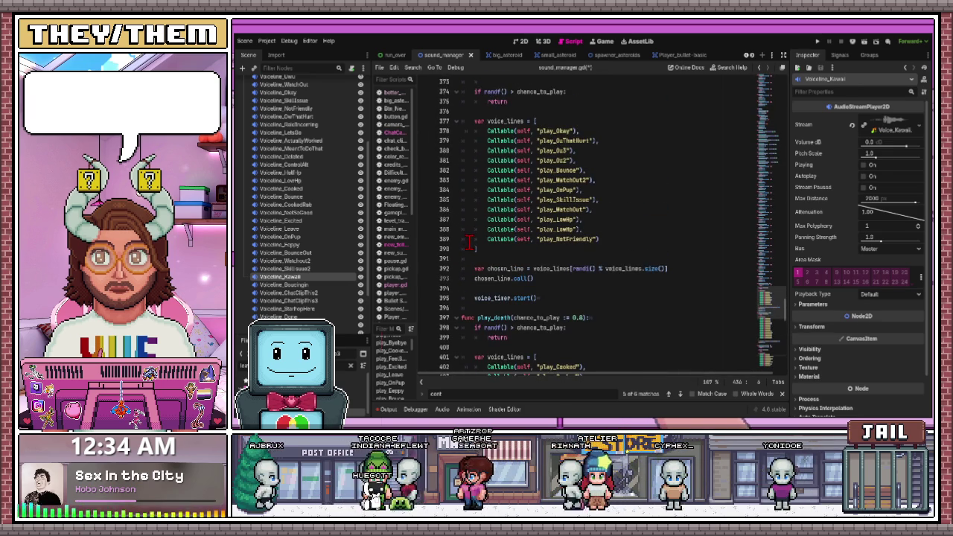
scroll(470, 243, "up", 12)
scroll(463, 249, "down", 13)
scroll(312, 274, "up", 3)
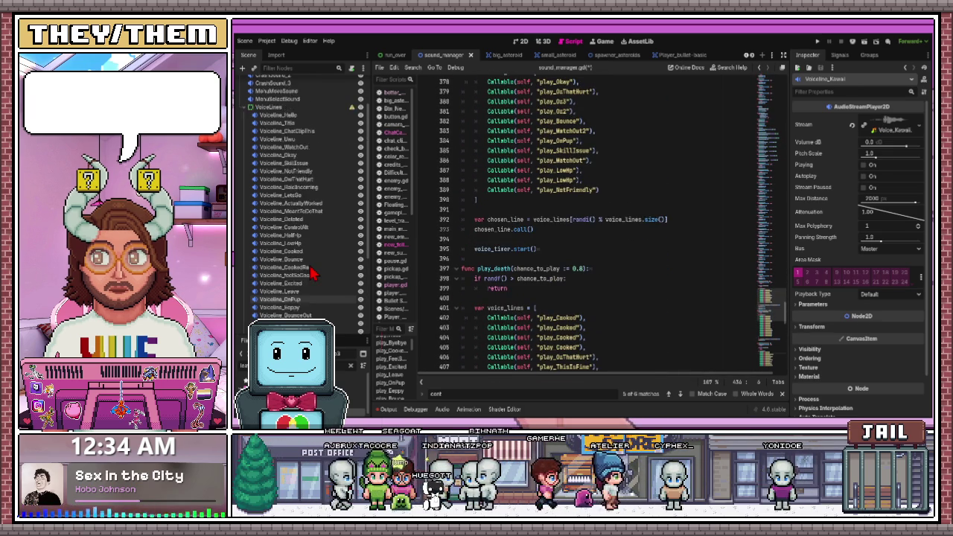
scroll(313, 275, "down", 5)
scroll(590, 247, "down", 20)
scroll(590, 247, "up", 2)
scroll(570, 253, "up", 3)
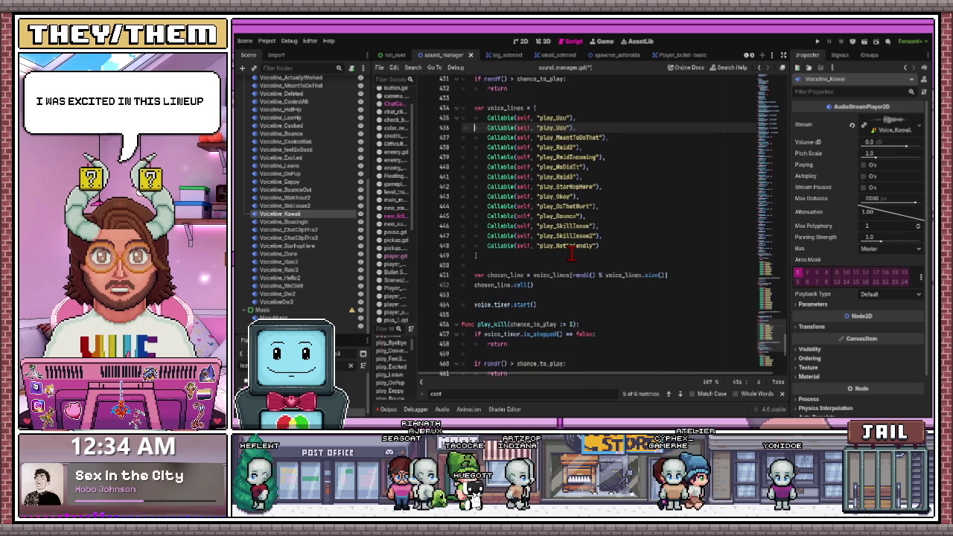
scroll(571, 254, "up", 3)
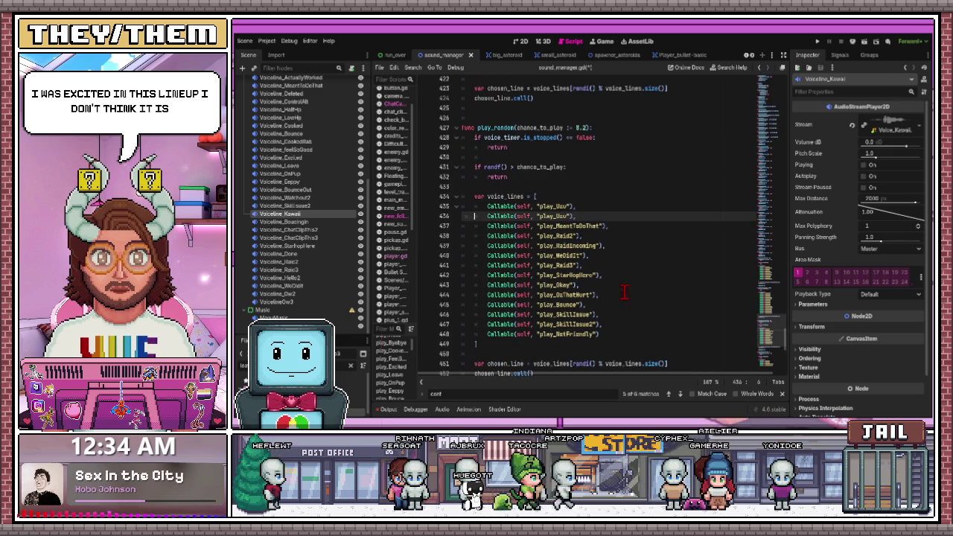
left_click(590, 215)
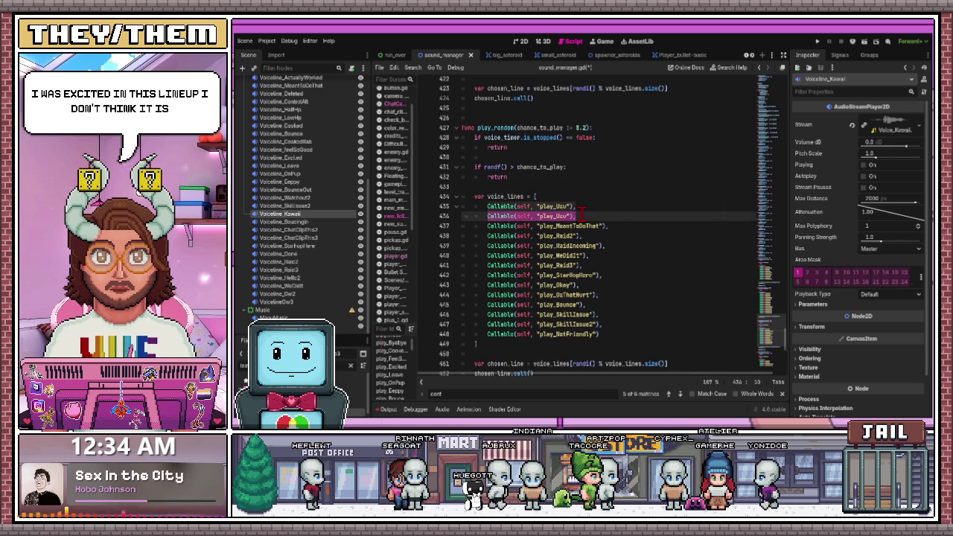
Add a play_Excited entry, then duplicate it as play_Kawaii.
key("Return")
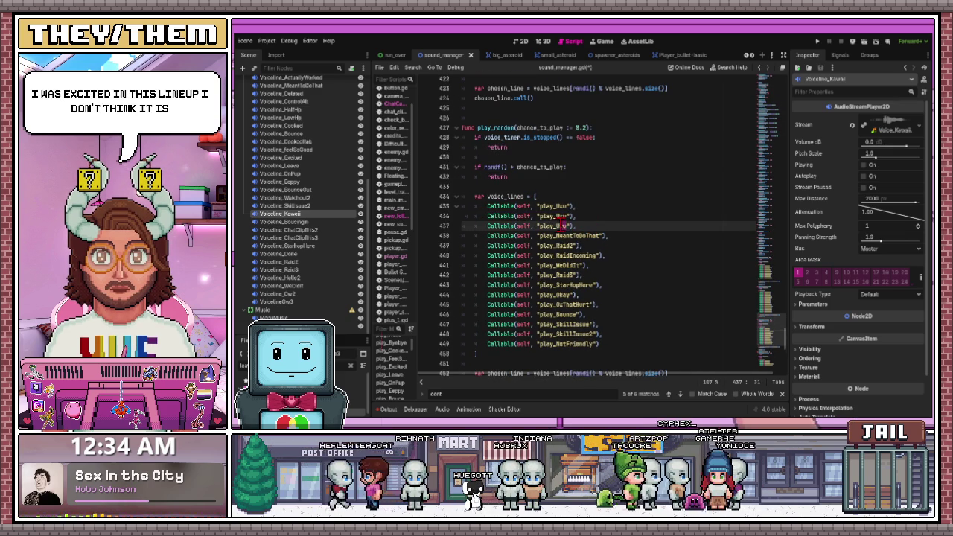
type("E")
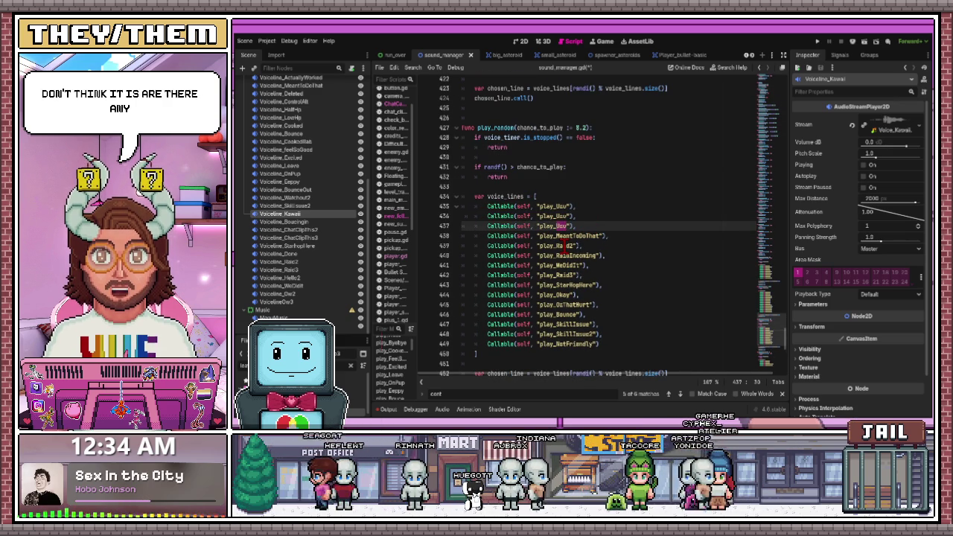
type("xcited")
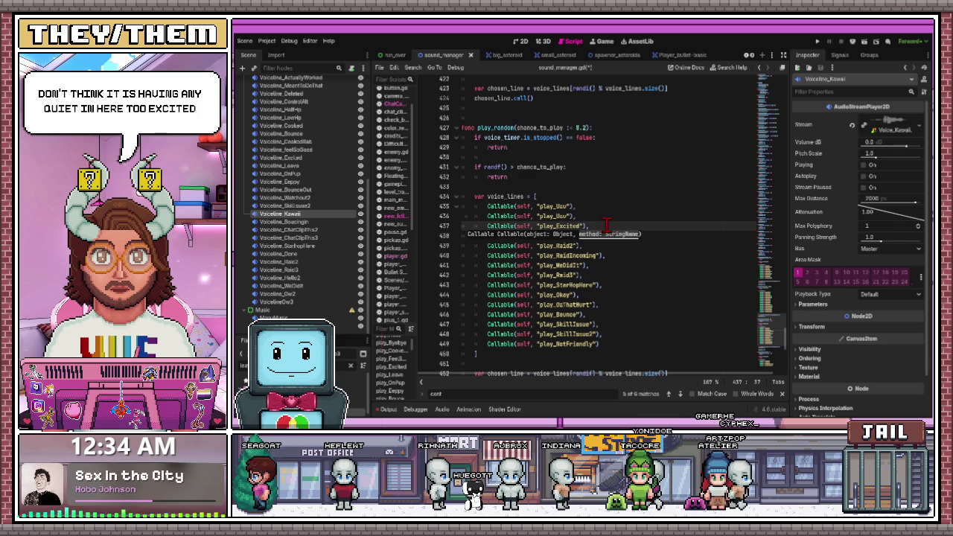
left_click_drag(500, 226, 556, 224)
key("ctrl+shift+d")
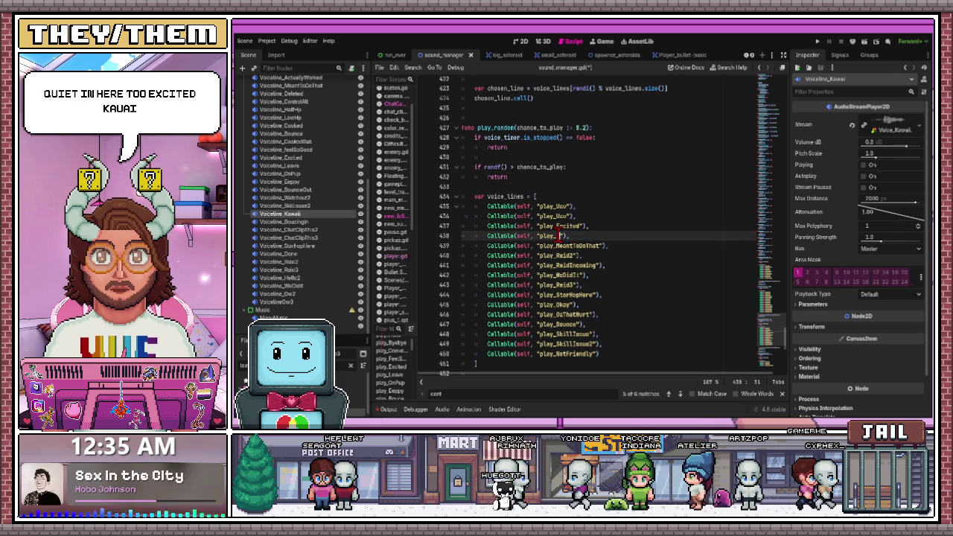
key("BackSpace")
key("BackSpace")
key("BackSpace")
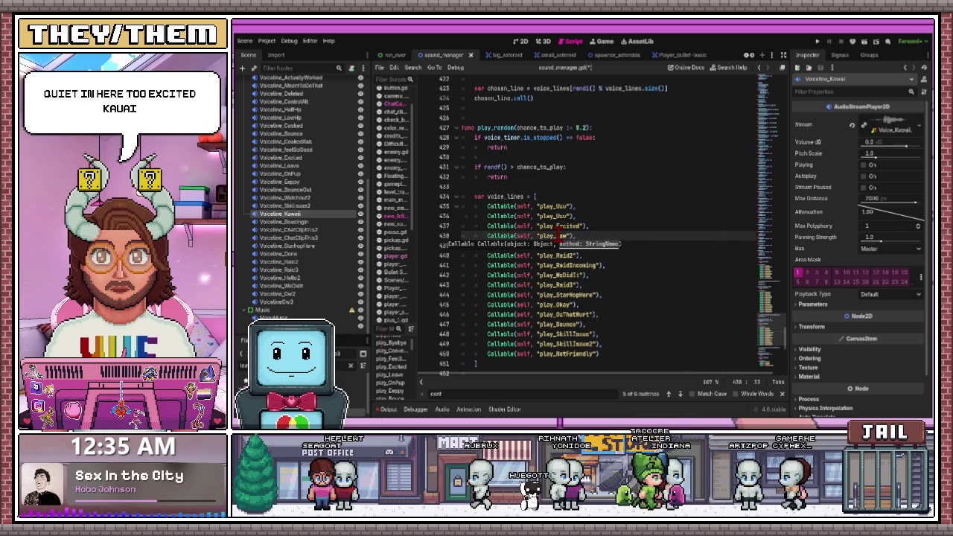
type("Kawaii")
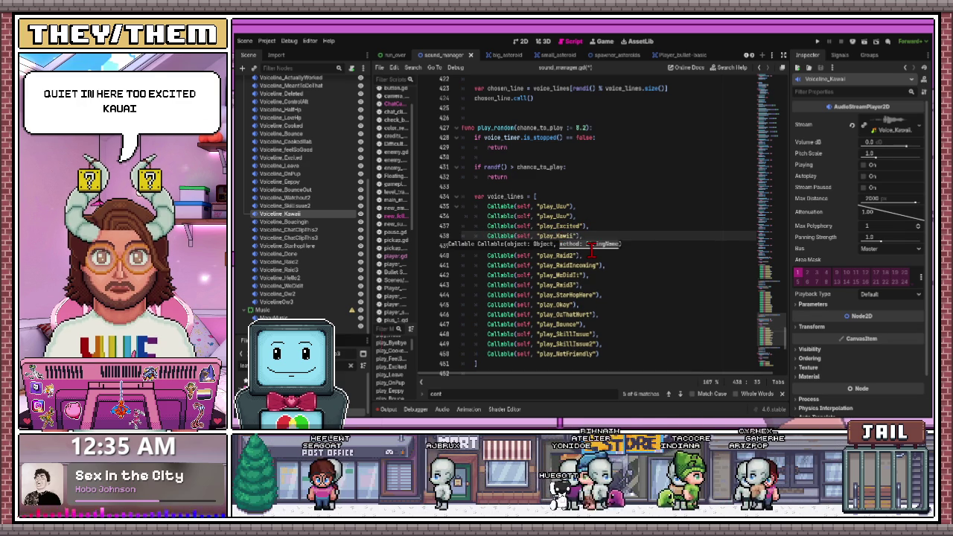
left_click(558, 267)
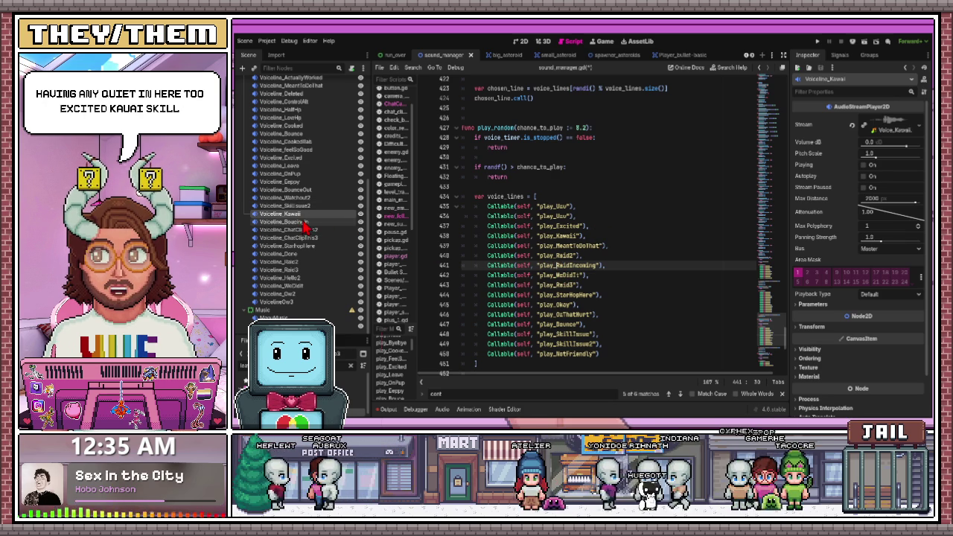
Copy the play_Excited entry and rename the copy to play_LetsGo.
scroll(305, 229, "up", 3)
scroll(305, 229, "up", 2)
left_click_drag(590, 226, 483, 225)
key("ctrl+c")
left_click(589, 226)
key("Return")
key("ctrl+v")
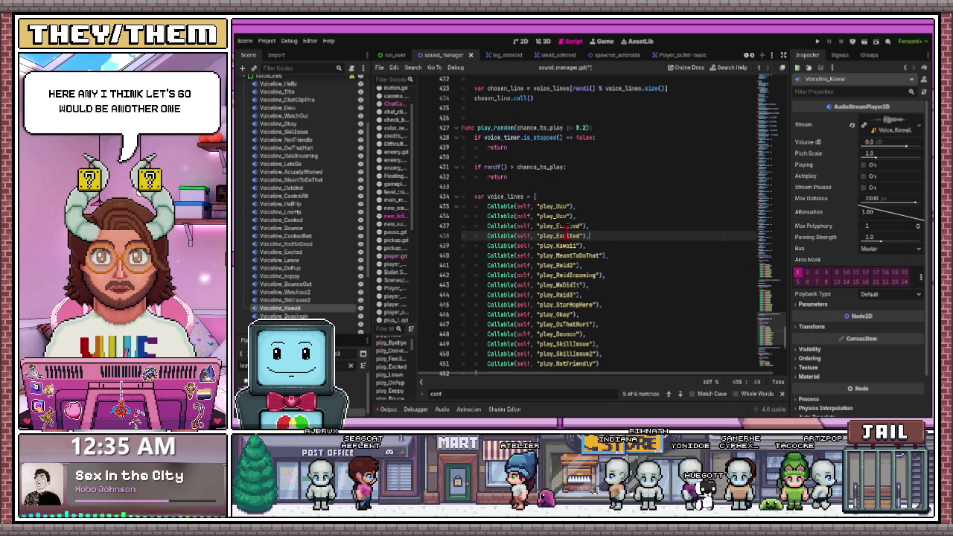
left_click_drag(563, 236, 557, 236)
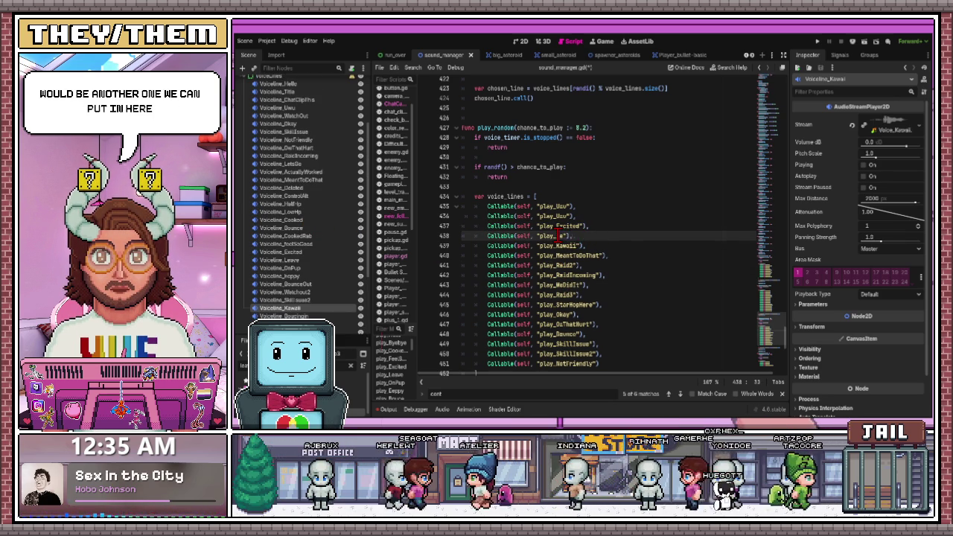
type("LetsGo")
scroll(324, 196, "up", 2)
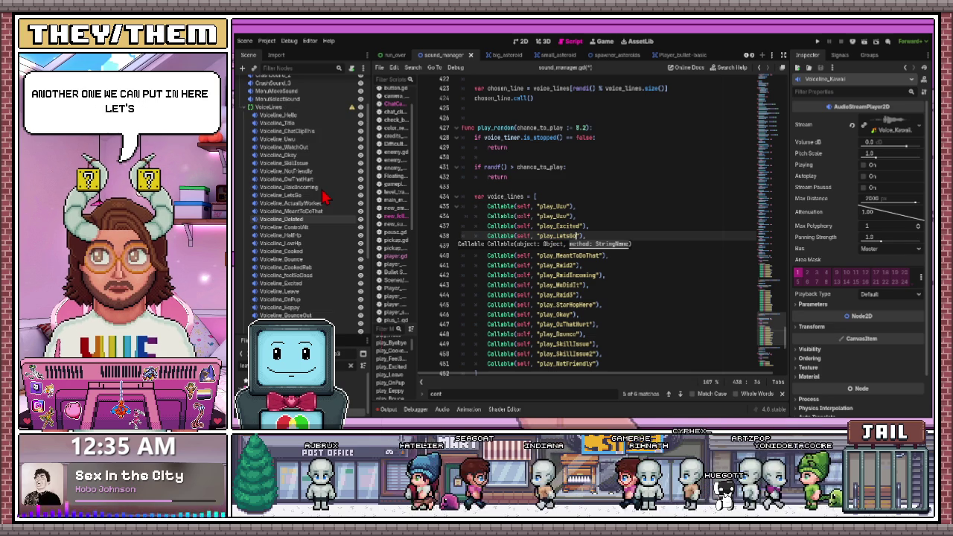
scroll(341, 192, "down", 8)
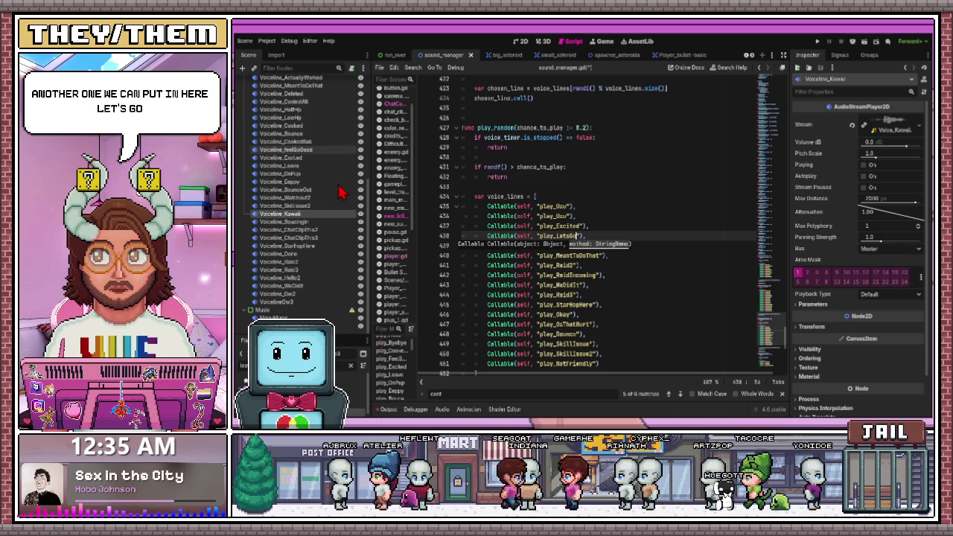
left_click(583, 221)
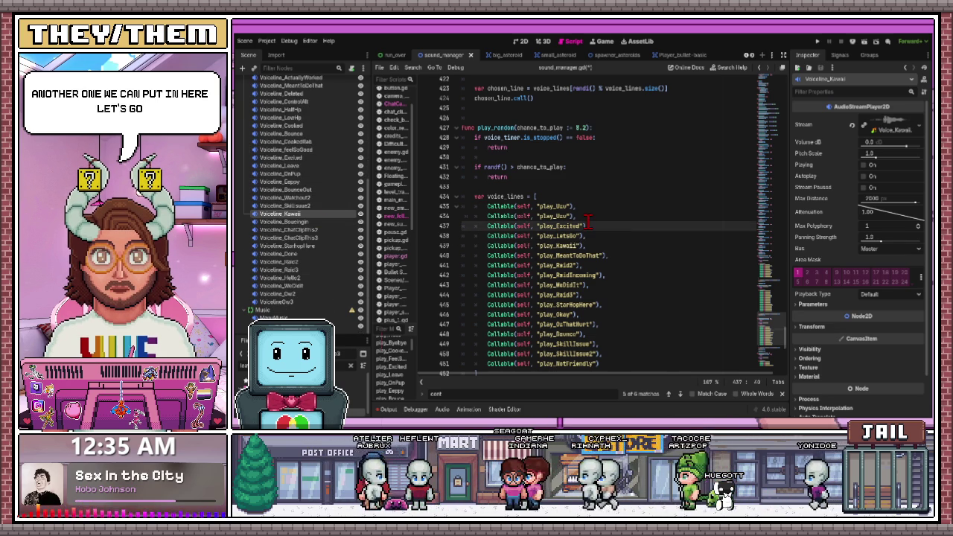
scroll(583, 221, "down", 3)
left_click(583, 221)
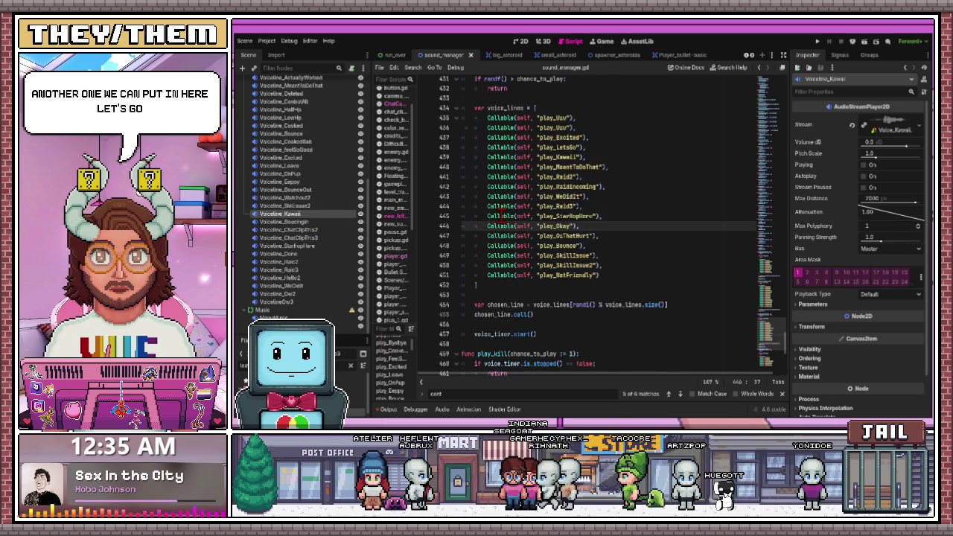
scroll(503, 220, "down", 5)
scroll(505, 216, "down", 4)
Open player.gd from the Player scene.
left_click(527, 217)
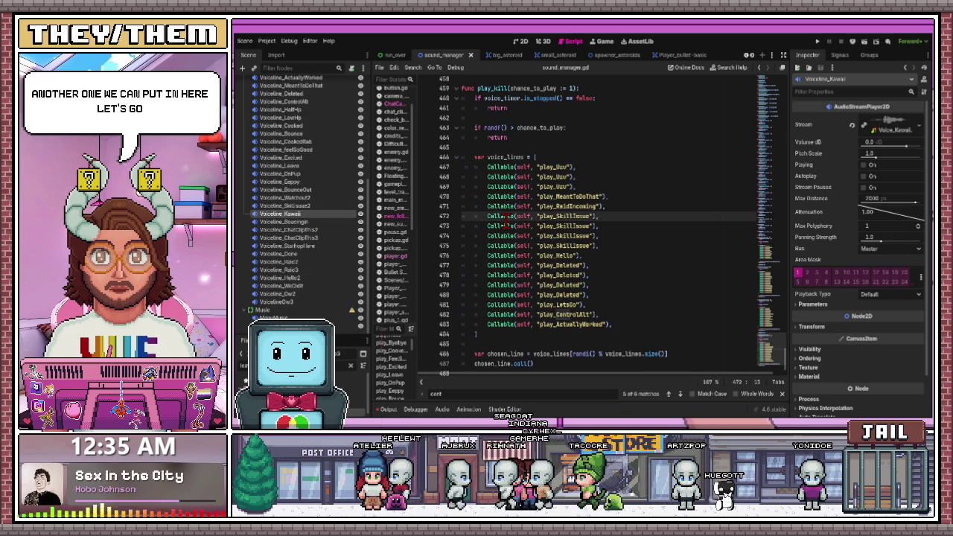
scroll(526, 222, "up", 2)
scroll(581, 149, "up", 2)
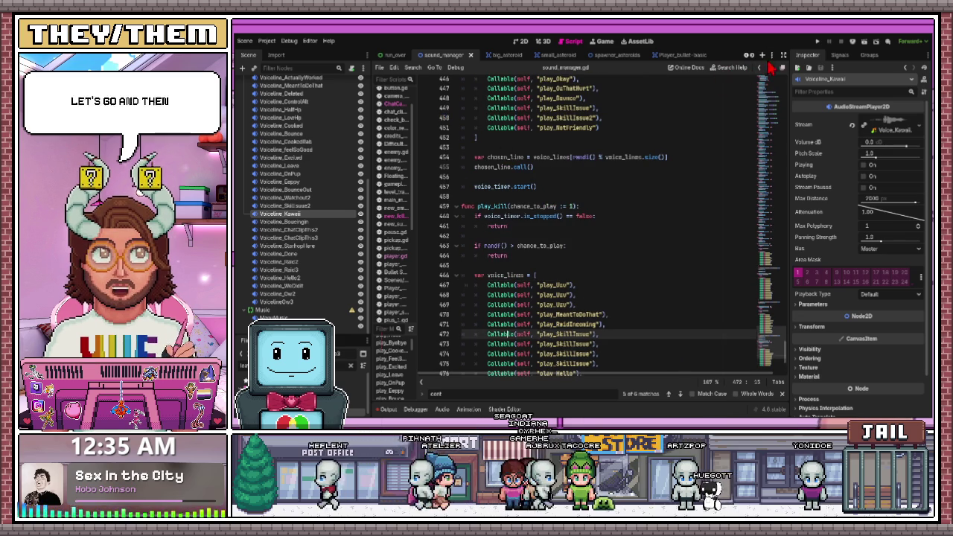
left_click(393, 54)
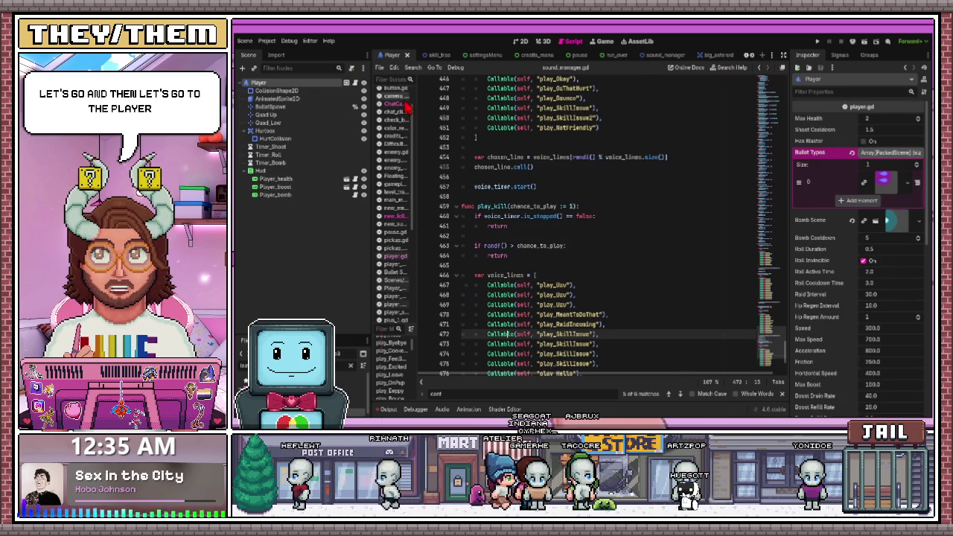
left_click(347, 82)
scroll(587, 264, "up", 3)
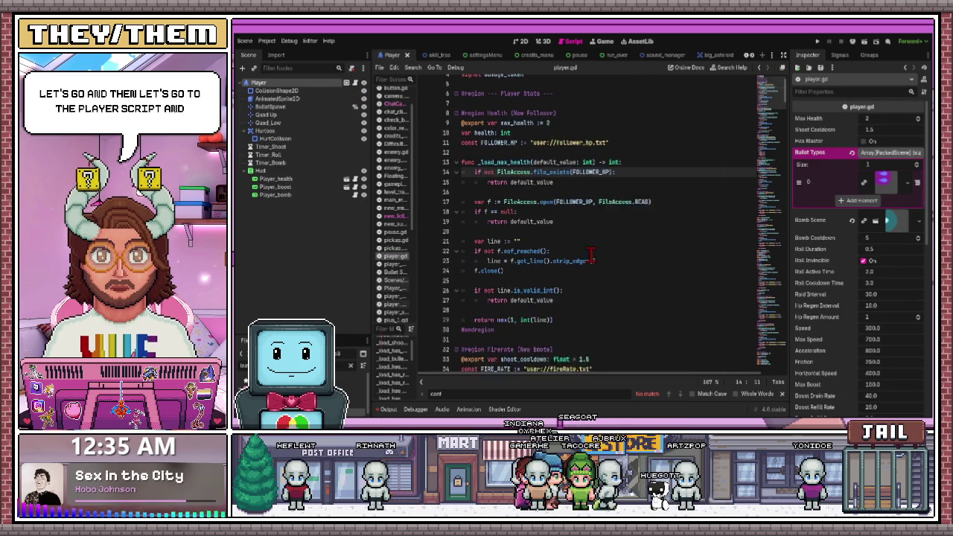
Review the updated play_random and play_death calls in take_damage in player.gd.
scroll(588, 265, "down", 20)
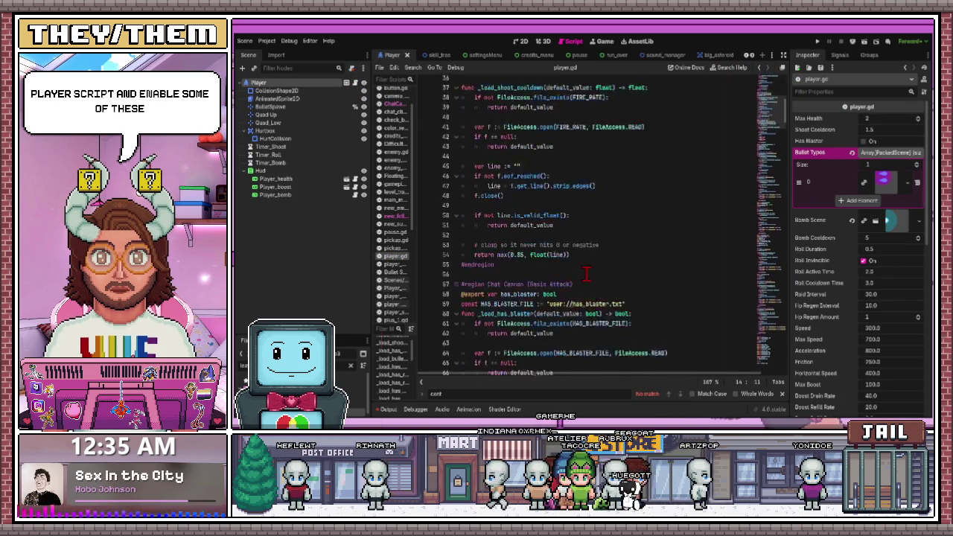
scroll(607, 263, "down", 20)
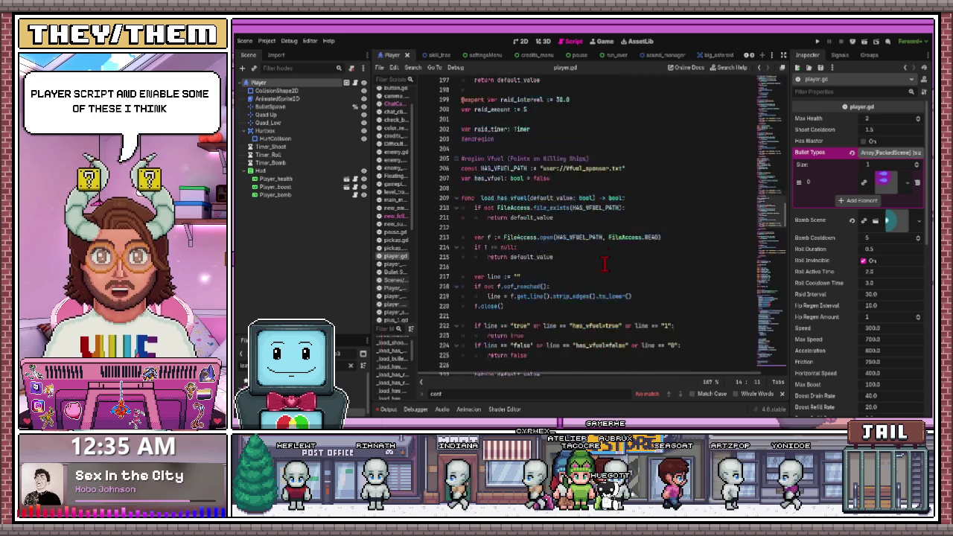
scroll(602, 268, "down", 20)
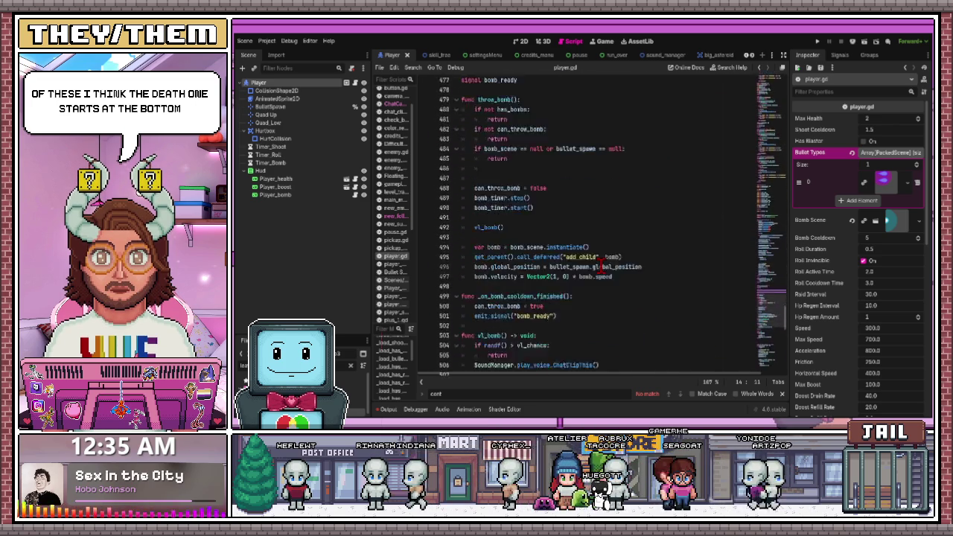
scroll(602, 270, "up", 5)
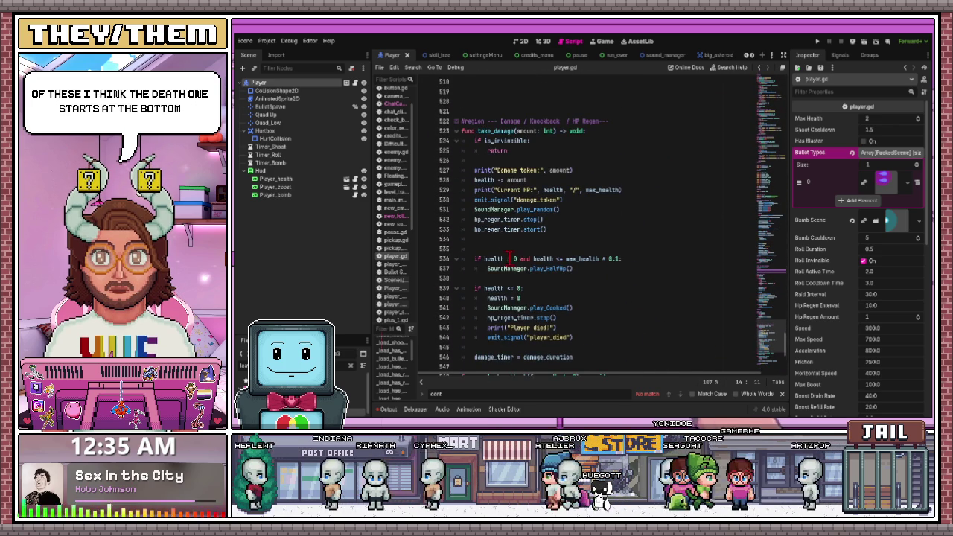
left_click(551, 210)
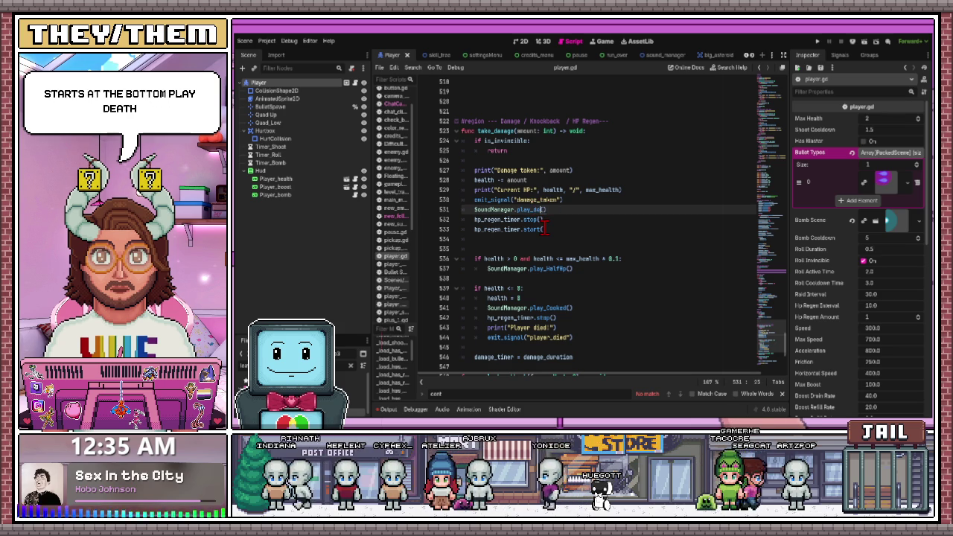
left_click(555, 259)
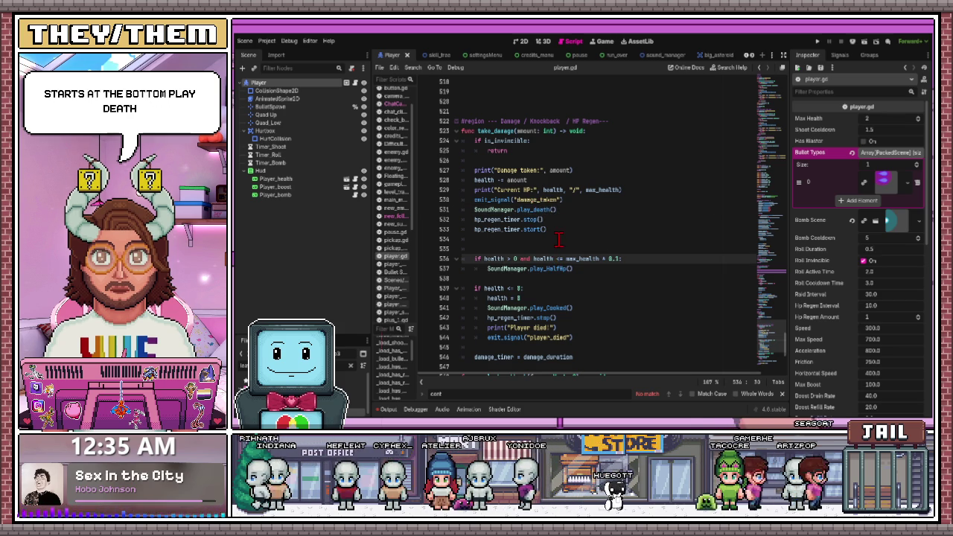
Change _on_aster_died's SoundManager.play_kill() call to SoundManager.play_random().
scroll(559, 240, "down", 6)
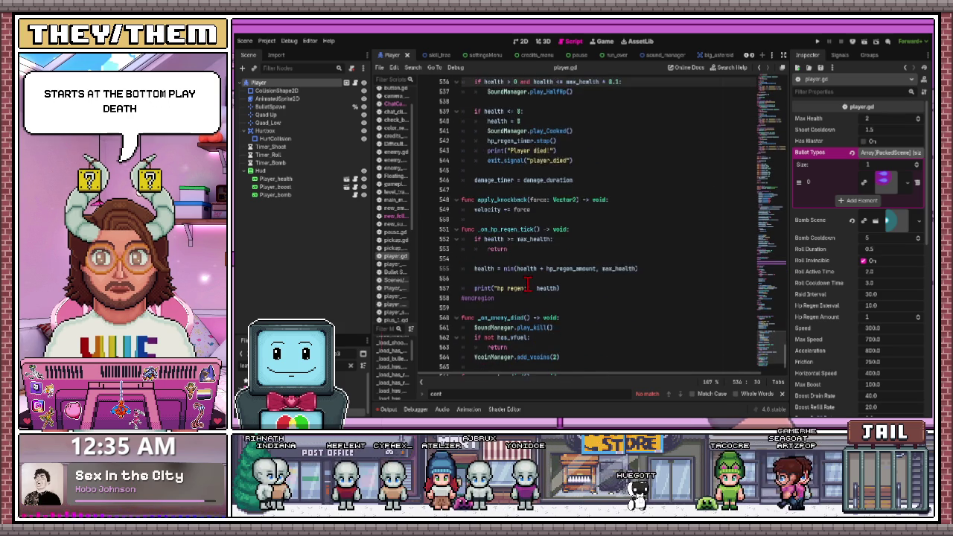
scroll(527, 284, "down", 2)
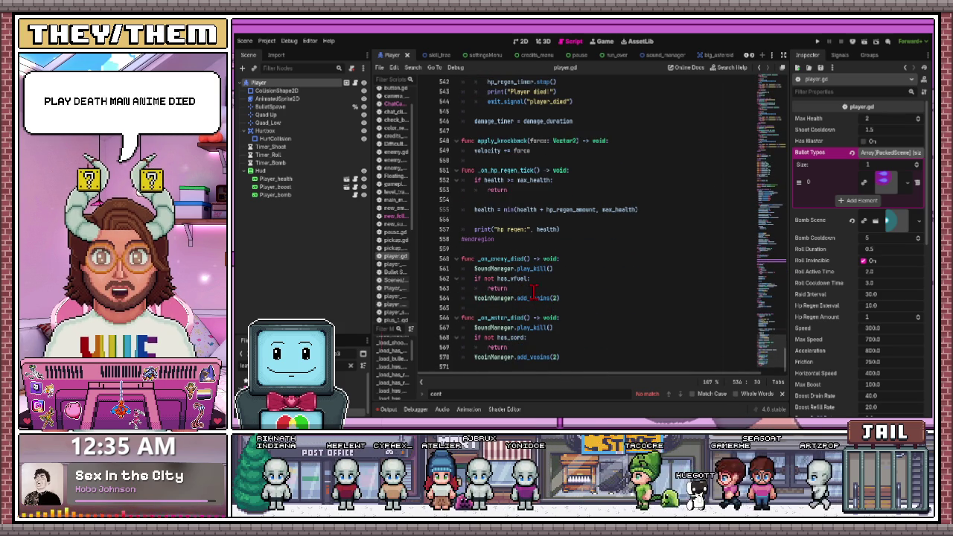
scroll(535, 317, "up", 1)
scroll(534, 317, "up", 7)
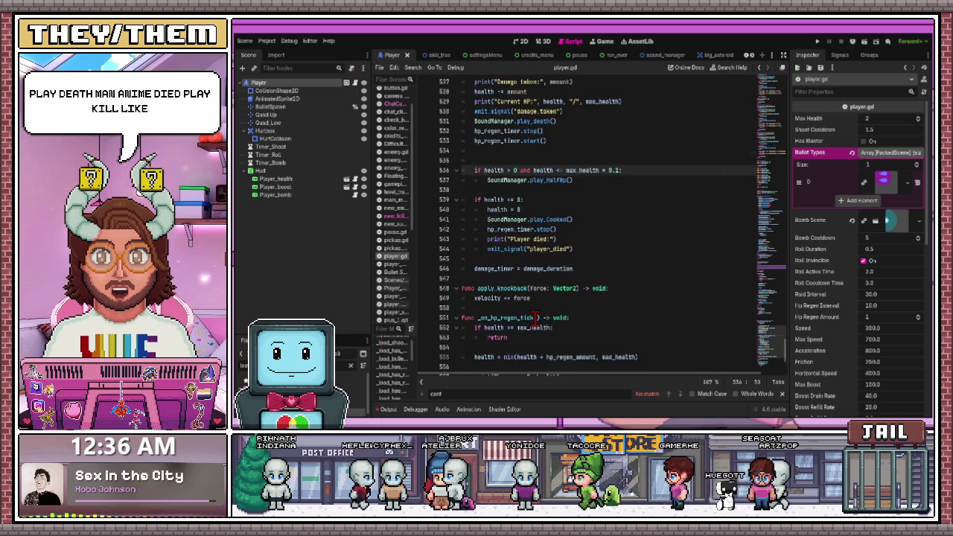
scroll(535, 317, "up", 6)
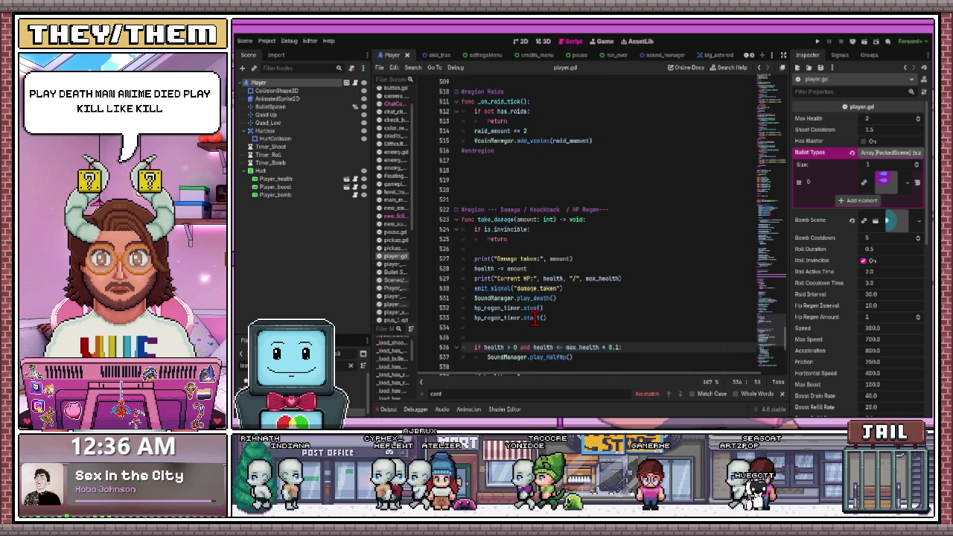
scroll(535, 317, "down", 14)
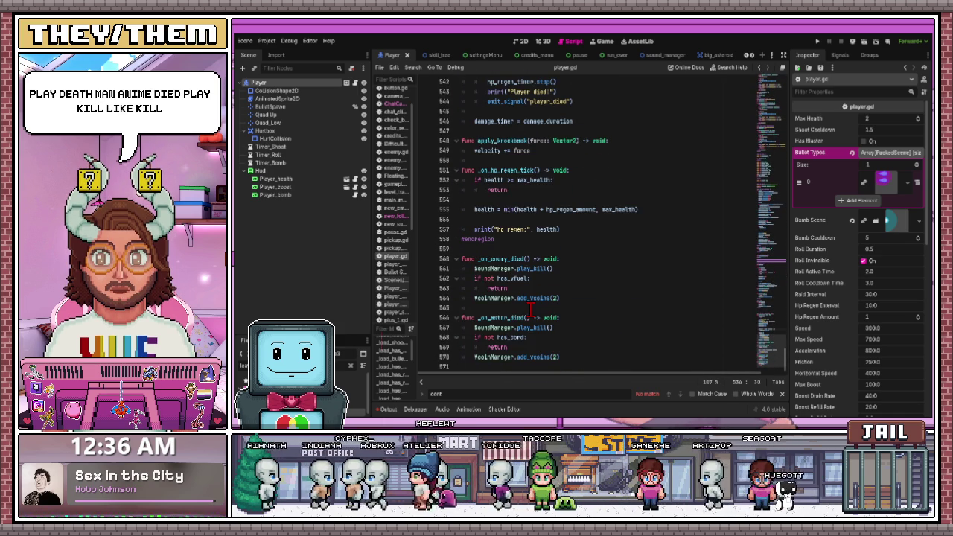
double_click(542, 328)
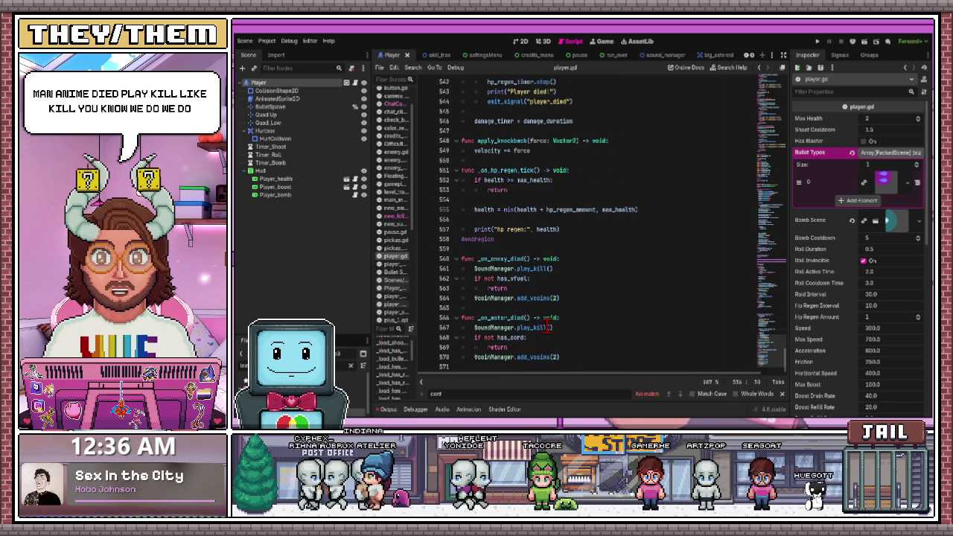
key("BackSpace")
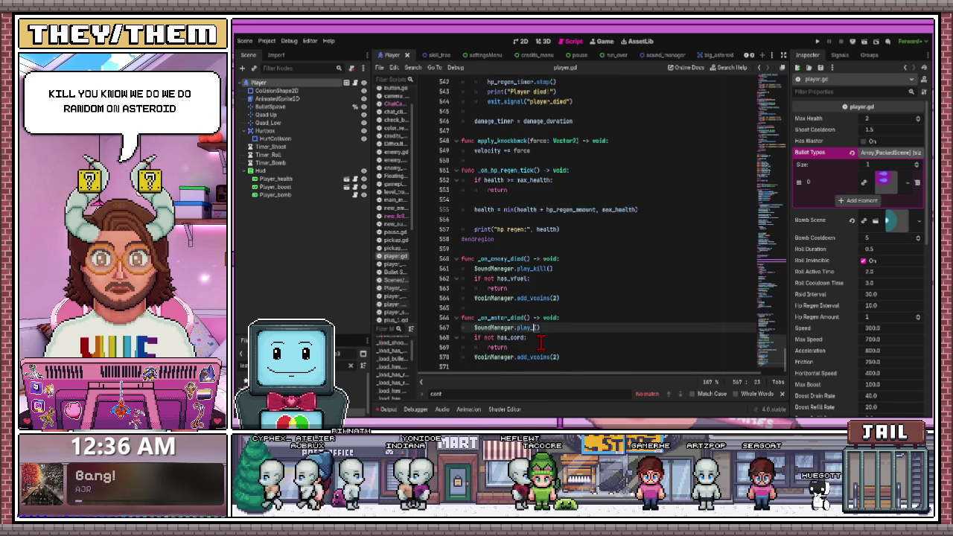
type("random")
left_click(531, 298)
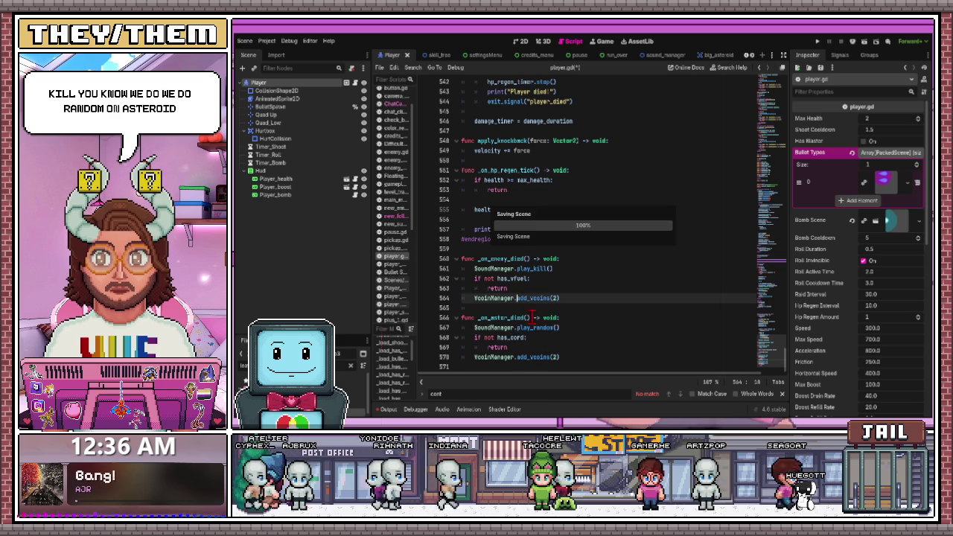
scroll(555, 265, "up", 10)
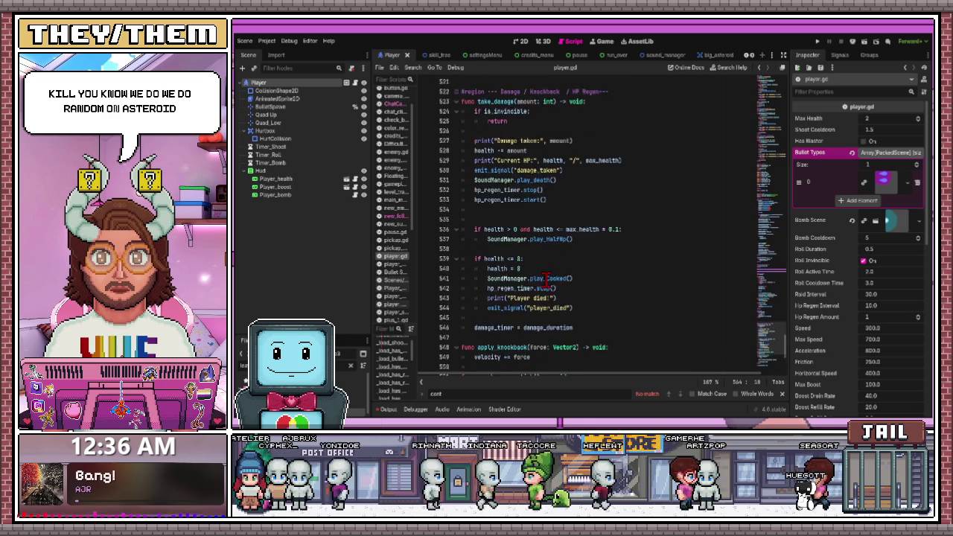
In vl_bomb, start rewriting the play_voice_ChatClipThis() call toward play_ClipThisRando().
scroll(544, 279, "up", 4)
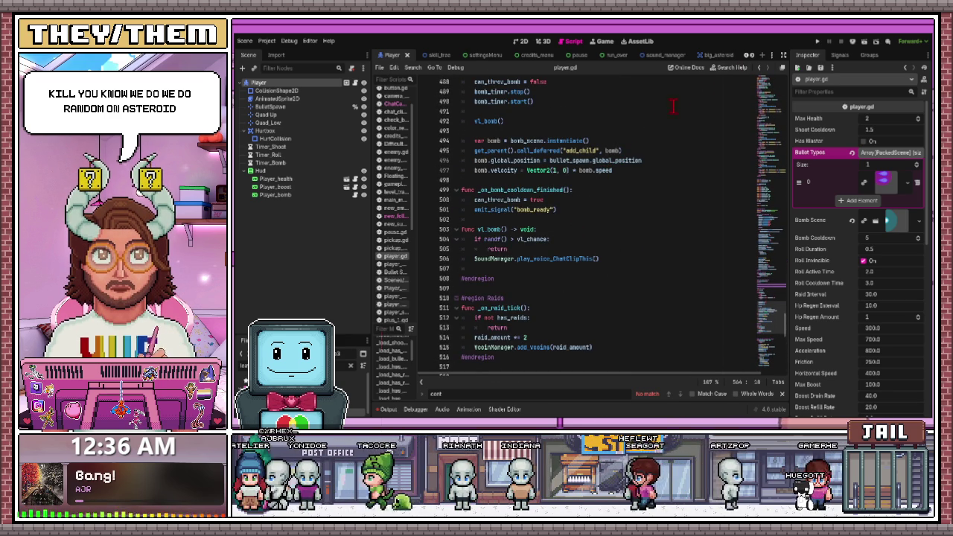
scroll(557, 171, "up", 1)
scroll(557, 171, "up", 4)
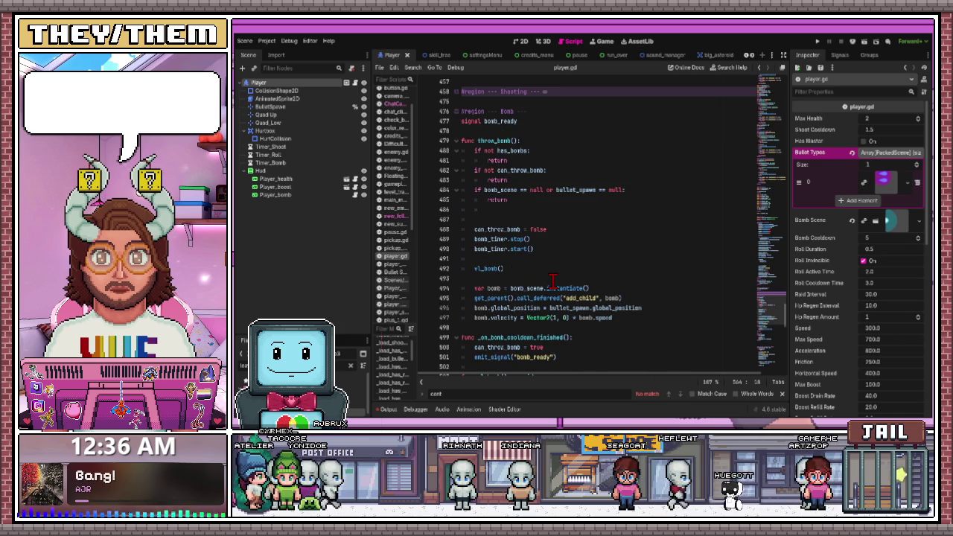
scroll(591, 268, "down", 1)
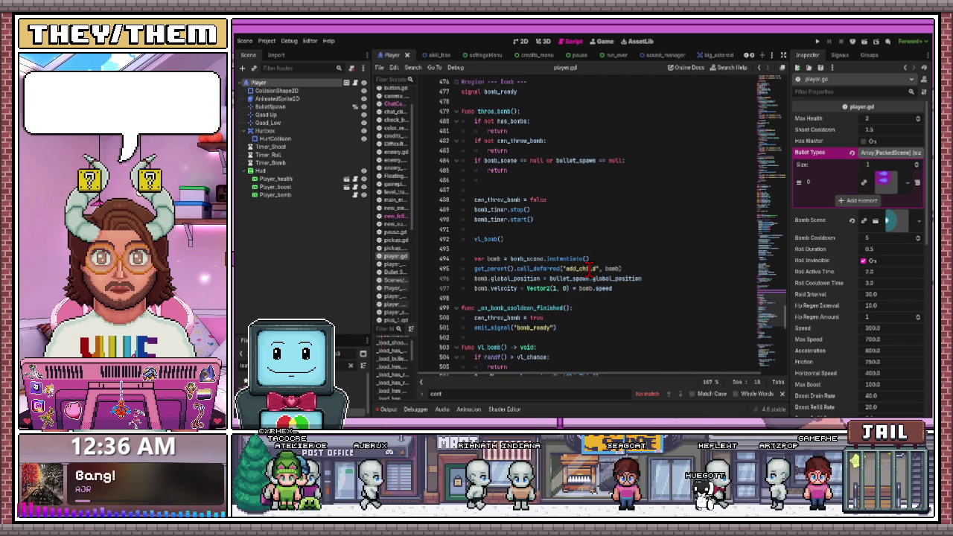
scroll(591, 269, "down", 1)
scroll(589, 270, "down", 1)
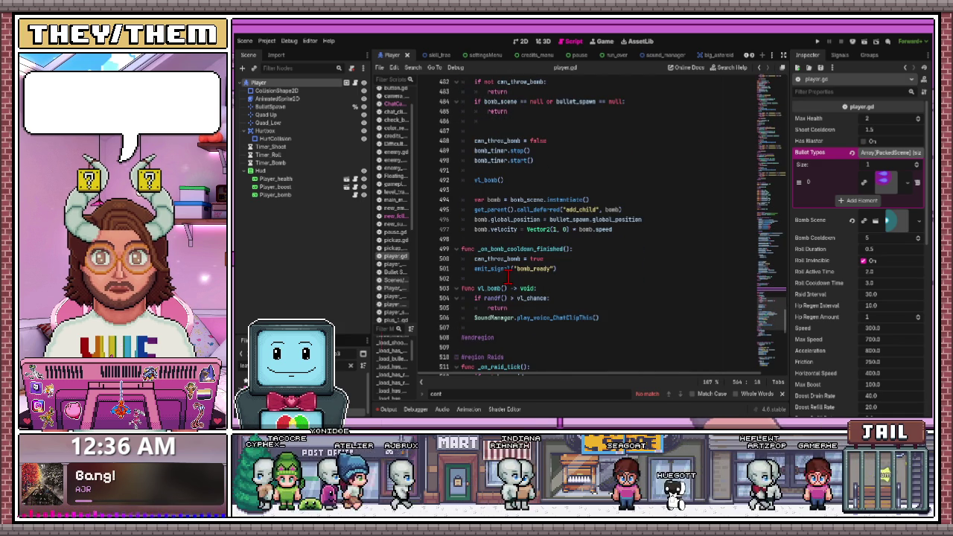
scroll(496, 285, "down", 1)
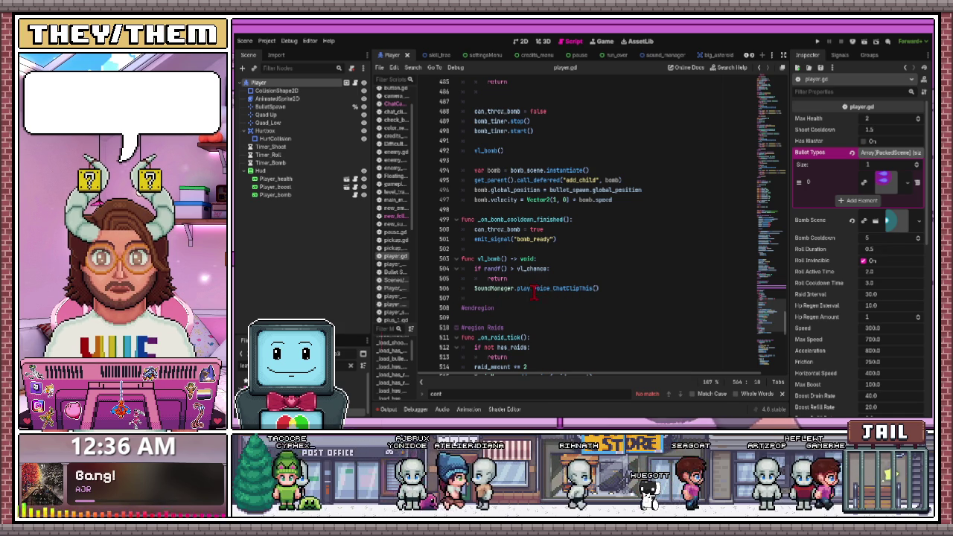
left_click_drag(533, 289, 566, 289)
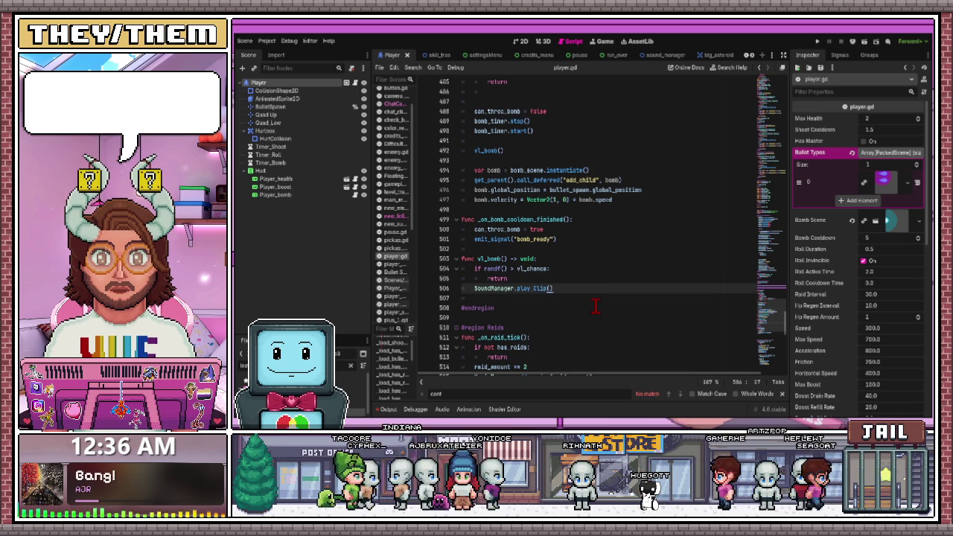
type("Thi")
type("sRando")
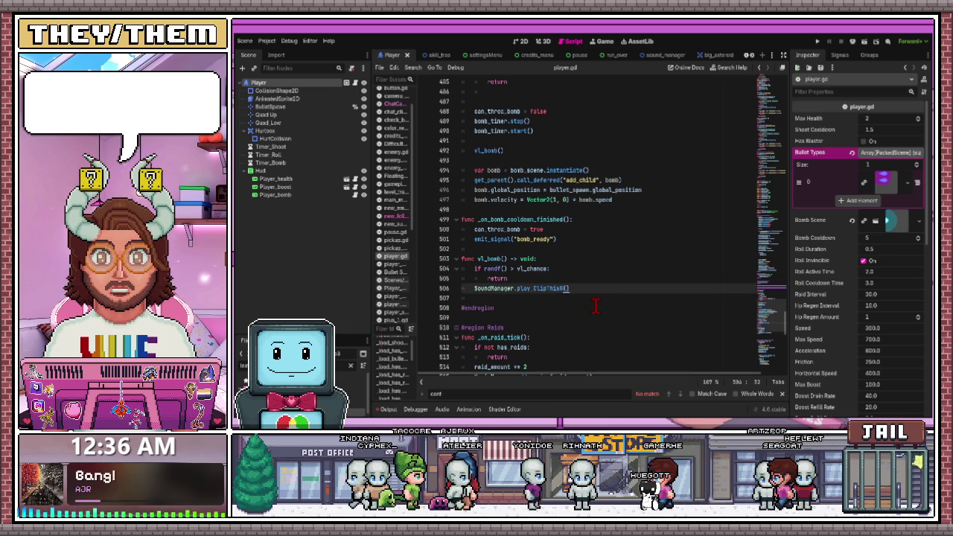
type("m")
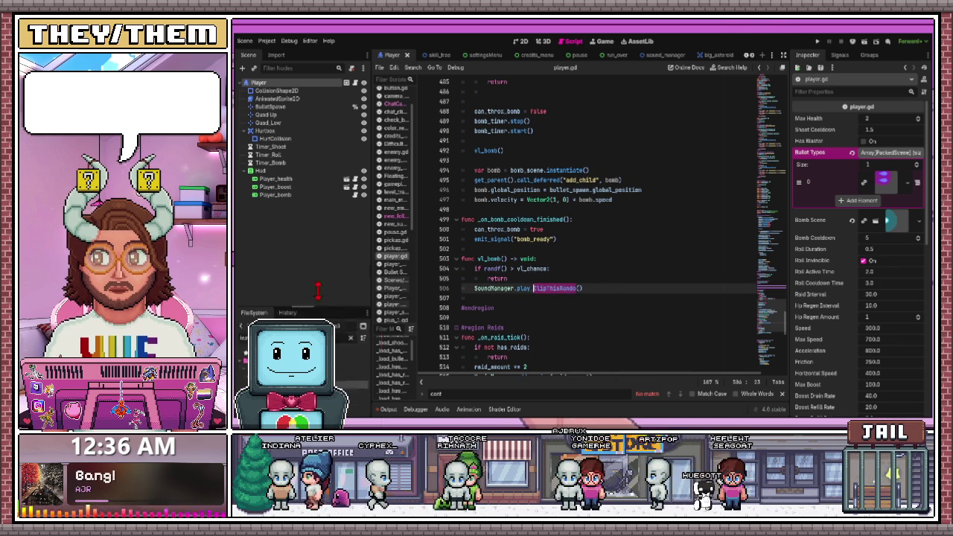
Open sound_manager.gd from the FileSystem dock and add blank lines after play_random.
left_click_drag(246, 330, 245, 251)
type("soun")
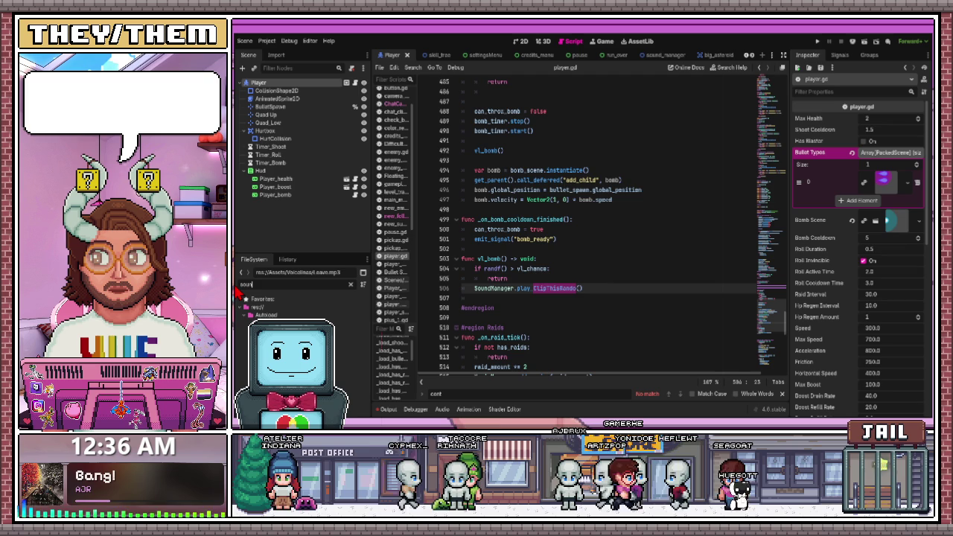
type("d")
double_click(298, 324)
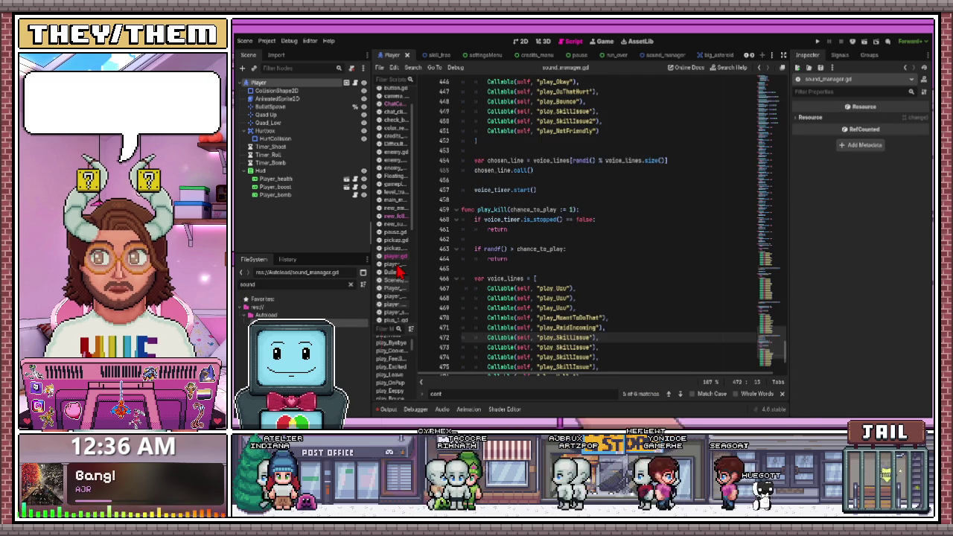
scroll(541, 246, "down", 5)
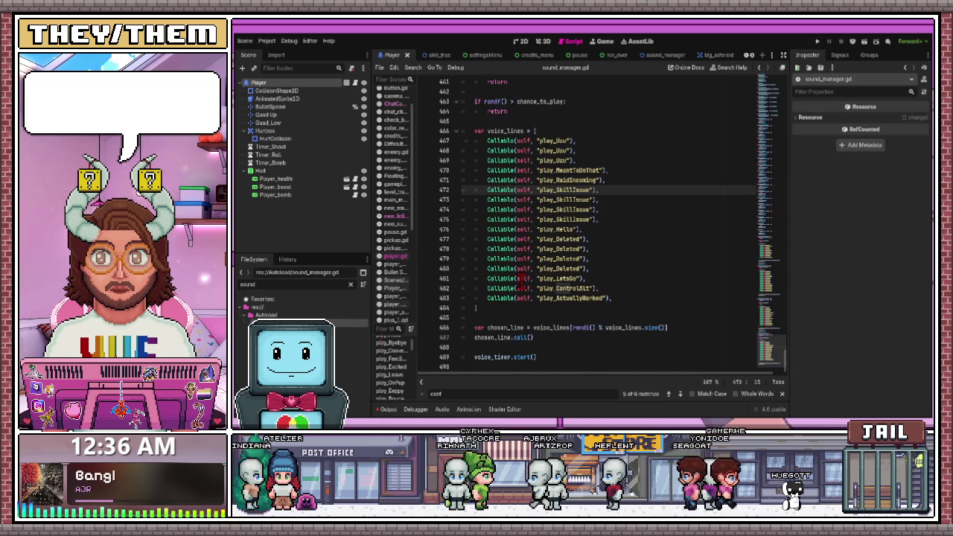
scroll(522, 282, "up", 7)
left_click(554, 249)
key("Return")
key("Return")
key("Return")
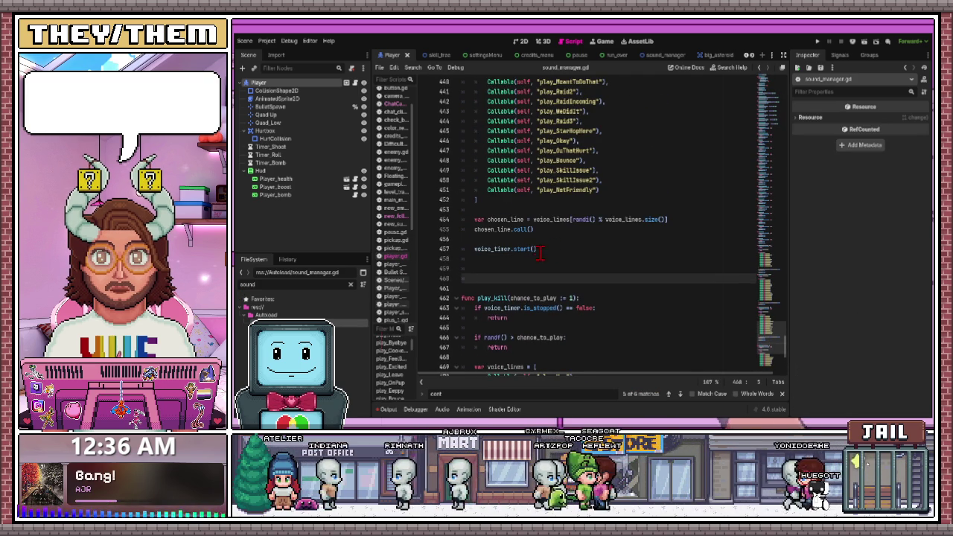
Change play_random's chance_to_play default to 0.4 and save the script.
scroll(536, 253, "up", 6)
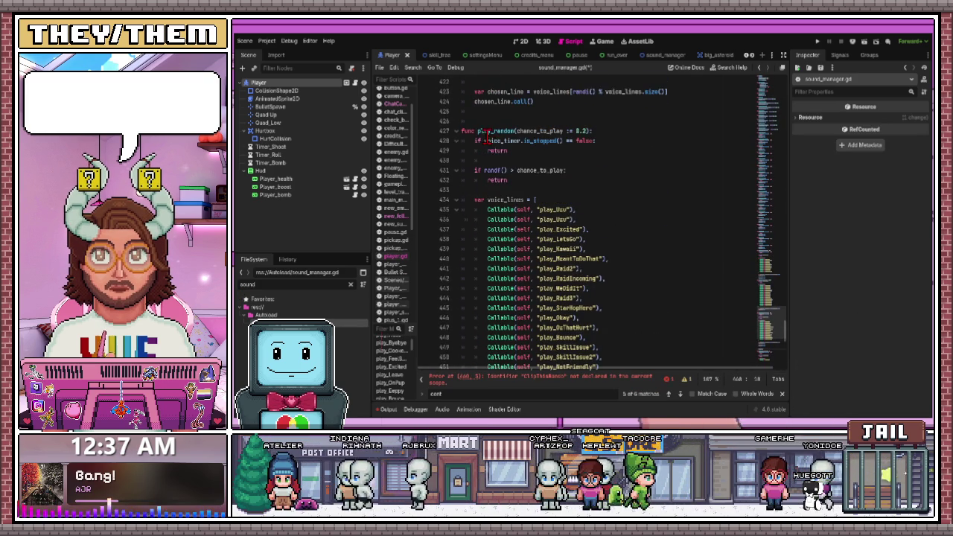
left_click_drag(593, 132, 460, 131)
left_click(569, 151)
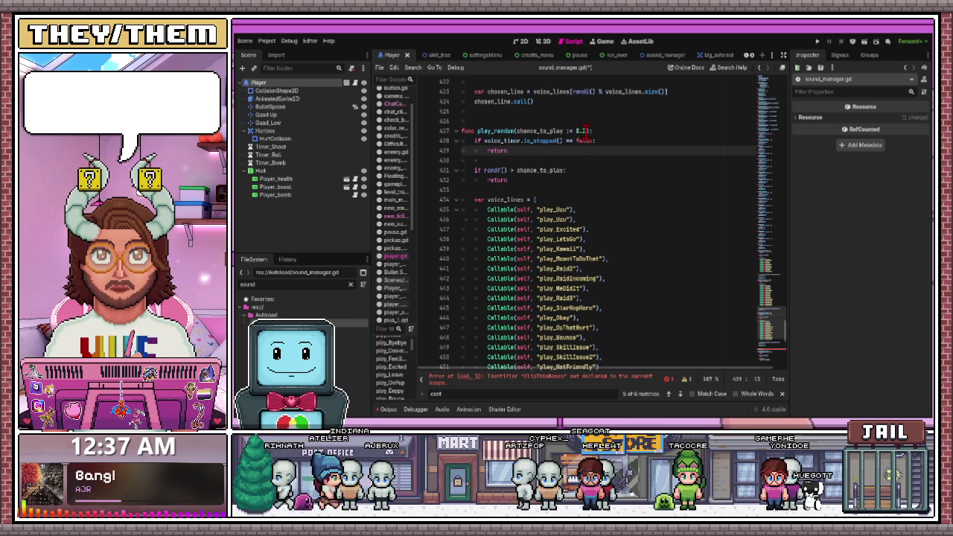
left_click(584, 131)
type("1")
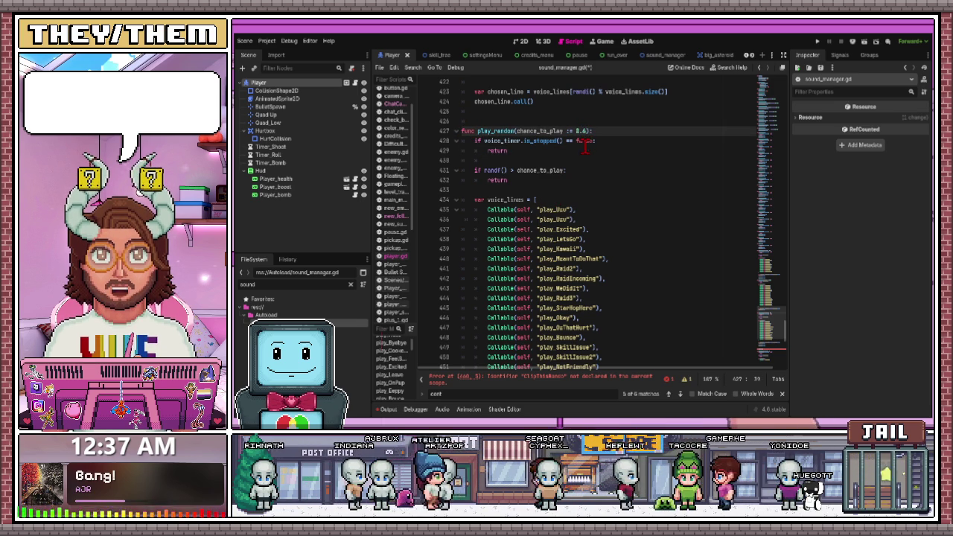
left_click(552, 151)
key("ctrl+s")
scroll(562, 197, "down", 10)
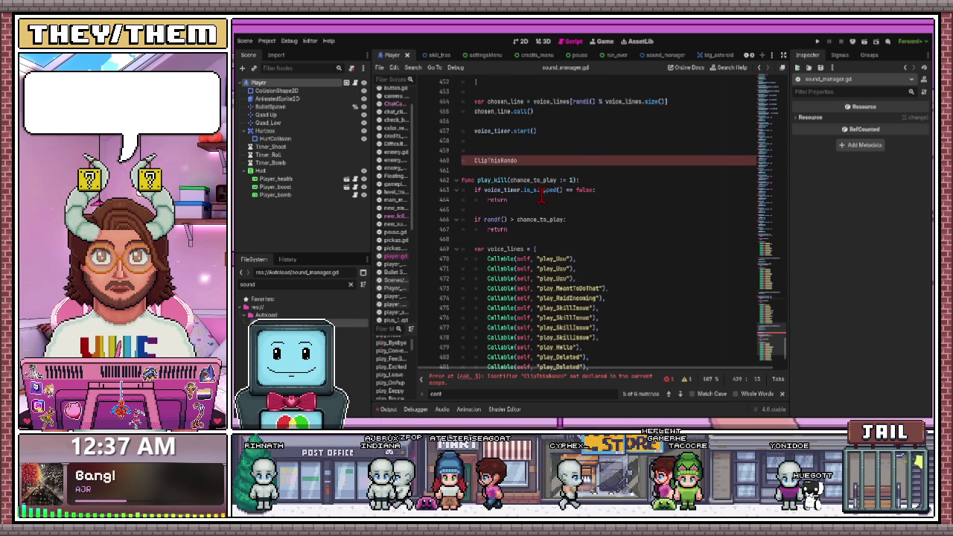
Add a play_ClipThisRando declaration modeled on play_random's and save.
left_click(572, 179)
key("BackSpace")
type("func play_random(chance_to_play := 0.2):")
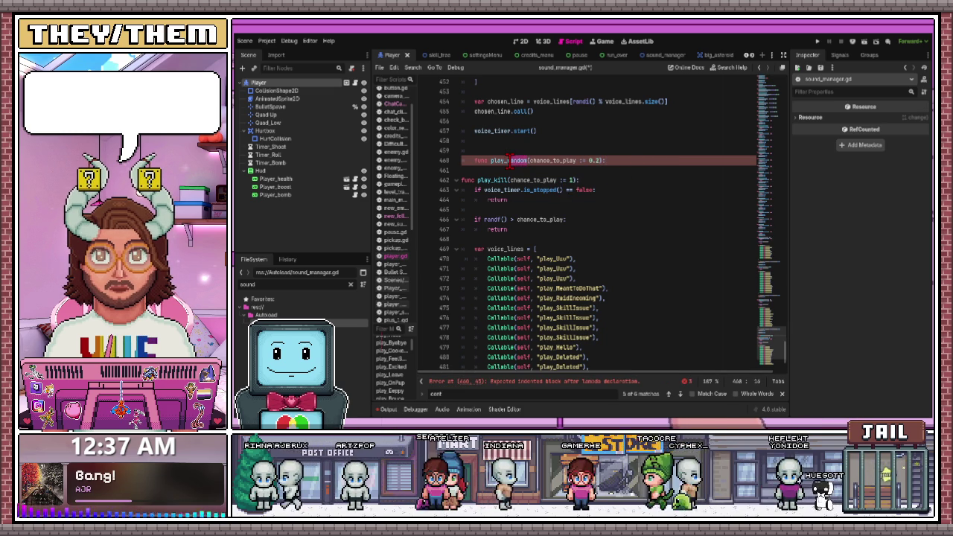
key("BackSpace")
key("BackSpace")
key("BackSpace")
type("ClipThisRando")
key("Return")
key("Return")
key("Return")
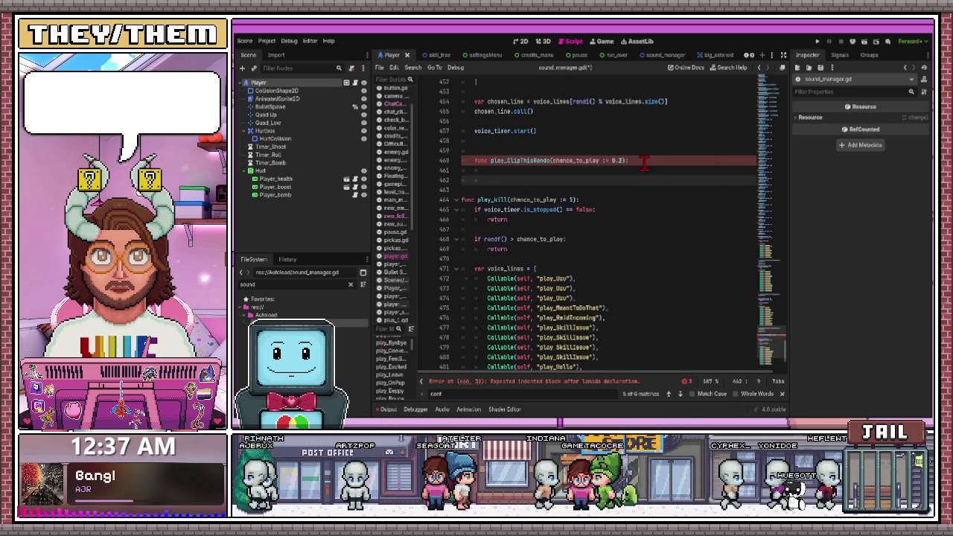
key("ctrl+s")
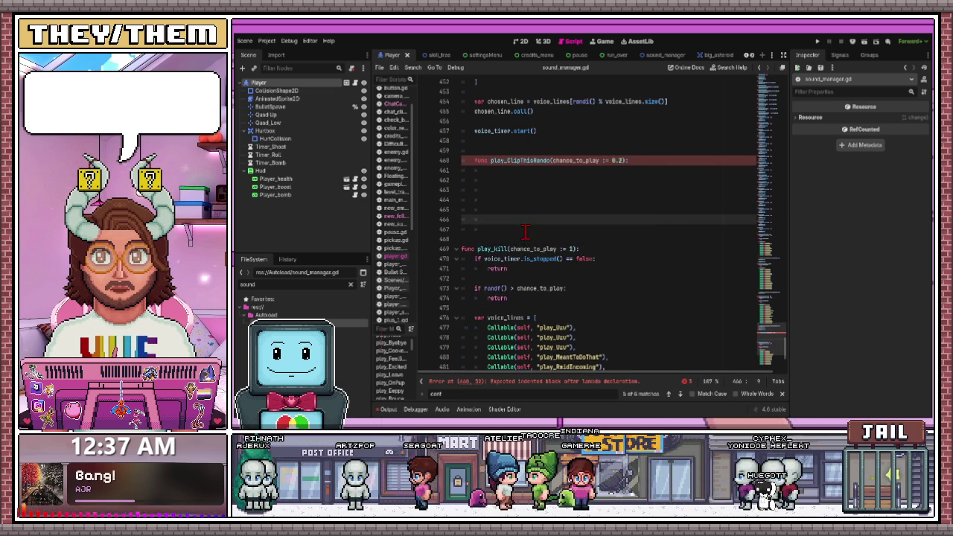
Copy play_random's body into the new play_ClipThisRando function.
scroll(568, 218, "up", 3)
mouse_move(537, 215)
left_mouse_down()
mouse_move(477, 196)
mouse_move(487, 185)
mouse_move(469, 112)
left_mouse_up()
scroll(488, 185, "up", 3)
scroll(488, 184, "up", 3)
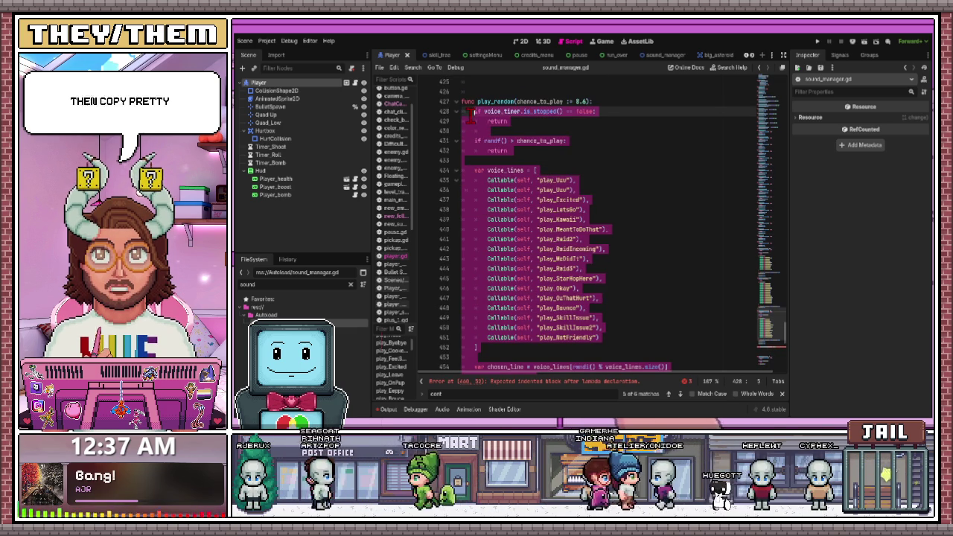
scroll(523, 178, "down", 5)
key("ctrl+z")
key("ctrl+z")
key("ctrl+z")
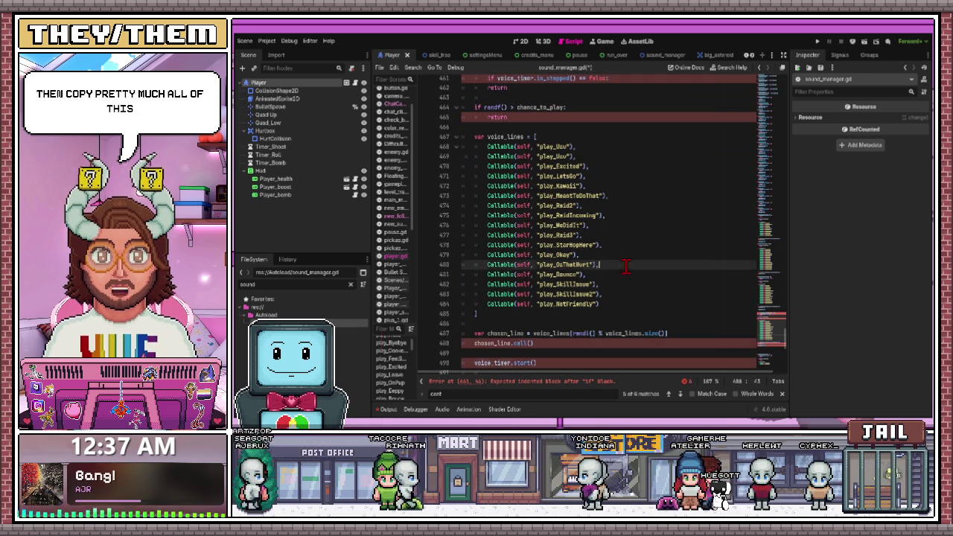
Delete the entries from Excited to SkillIssue2, leaving three voice lines.
mouse_move(602, 294)
left_mouse_down()
mouse_move(466, 207)
mouse_move(465, 156)
left_mouse_up()
key("BackSpace")
key("ctrl+z")
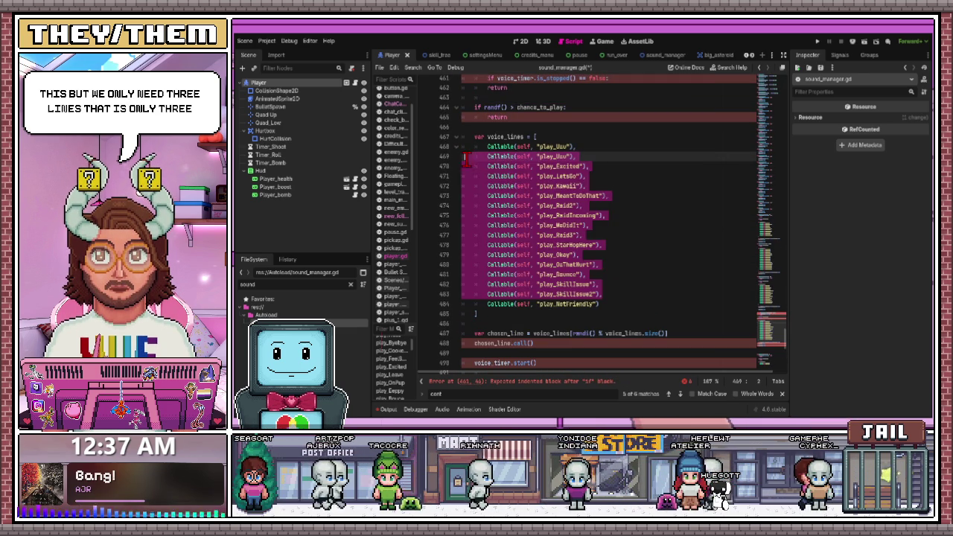
left_click(611, 295)
mouse_move(611, 294)
left_mouse_down()
mouse_move(471, 188)
mouse_move(464, 168)
left_mouse_up()
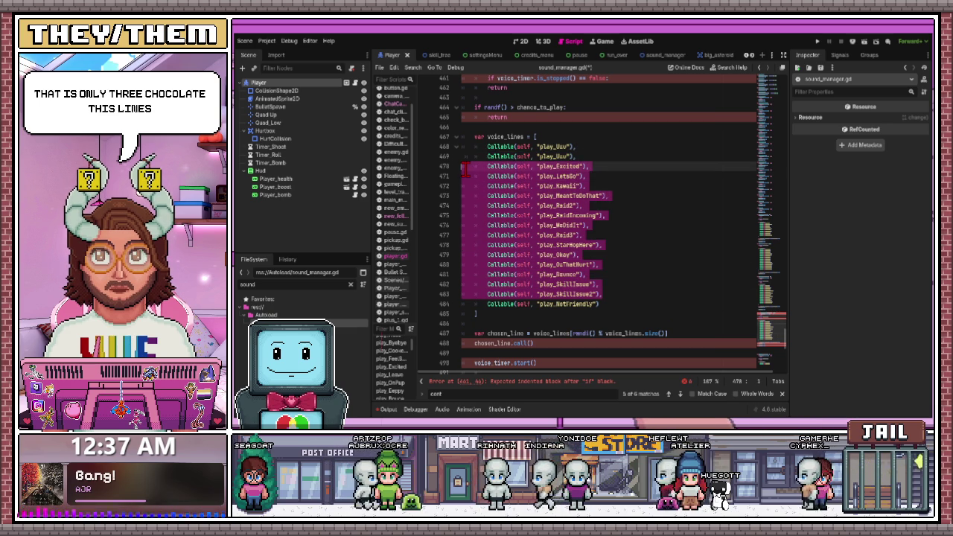
key("BackSpace")
key("BackSpace")
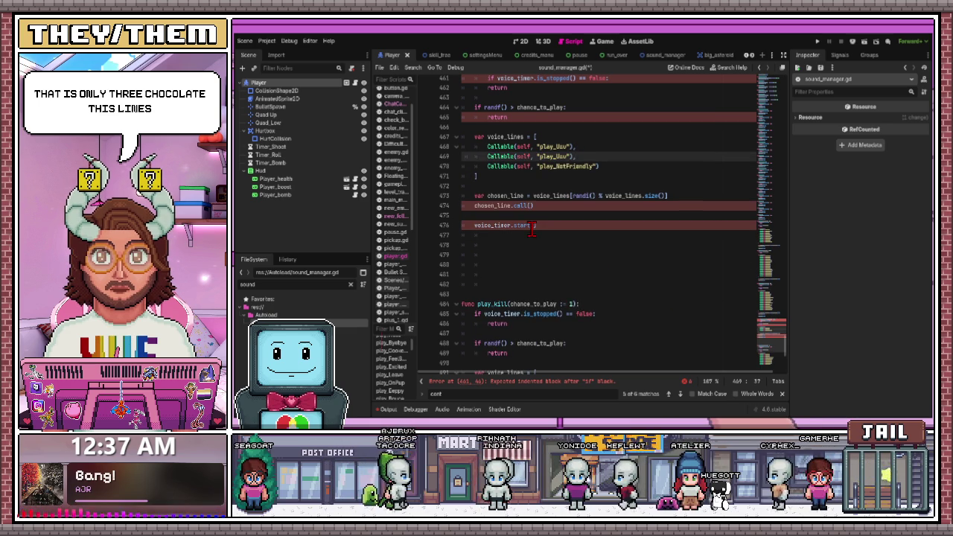
left_click(534, 228)
Pull play_ClipThisRando's misindented return line back one indent level.
scroll(533, 232, "up", 4)
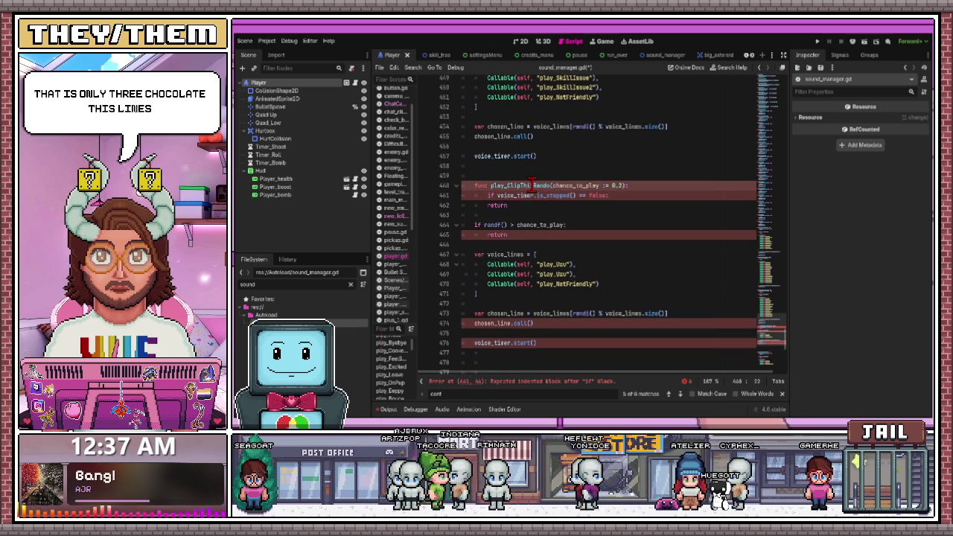
scroll(528, 298, "up", 2)
scroll(527, 343, "down", 2)
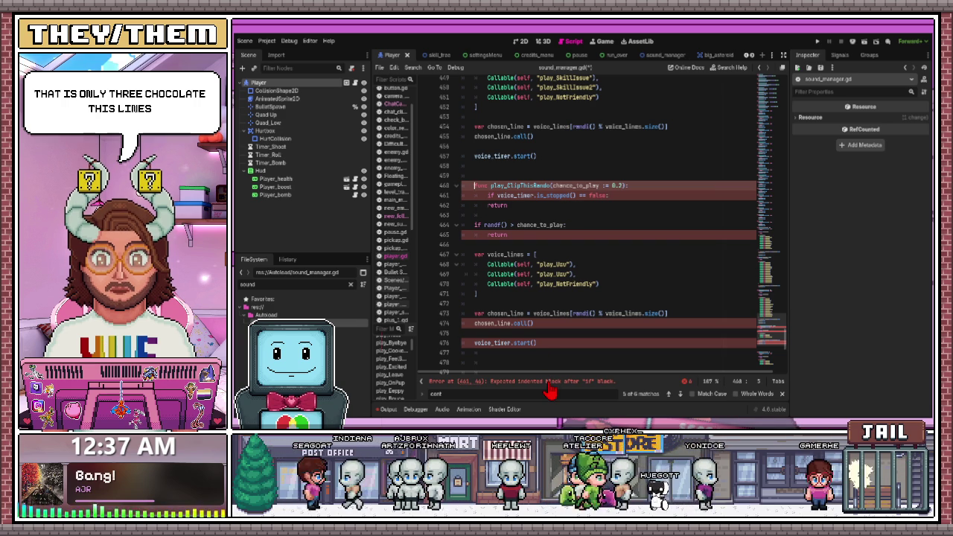
scroll(492, 251, "up", 2)
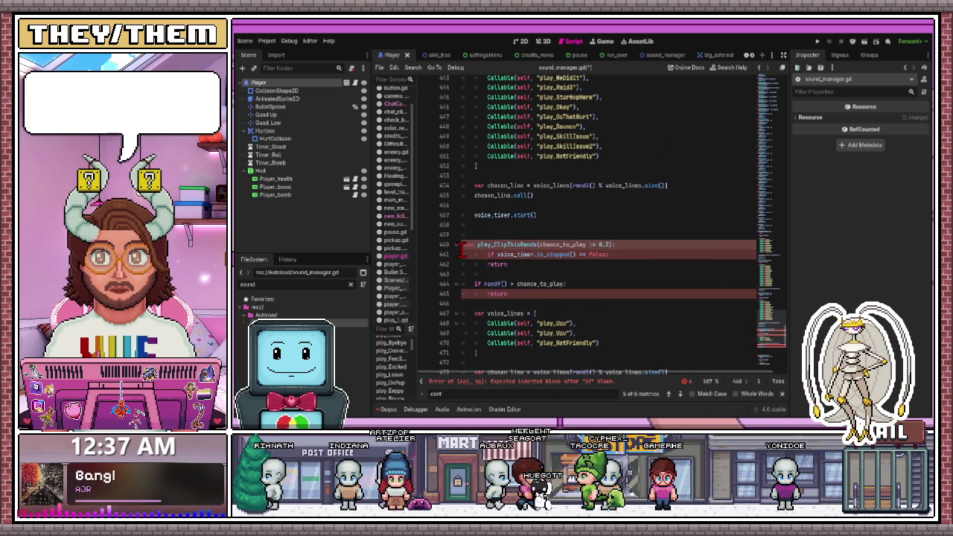
left_click_drag(461, 250, 524, 263)
scroll(524, 262, "up", 6)
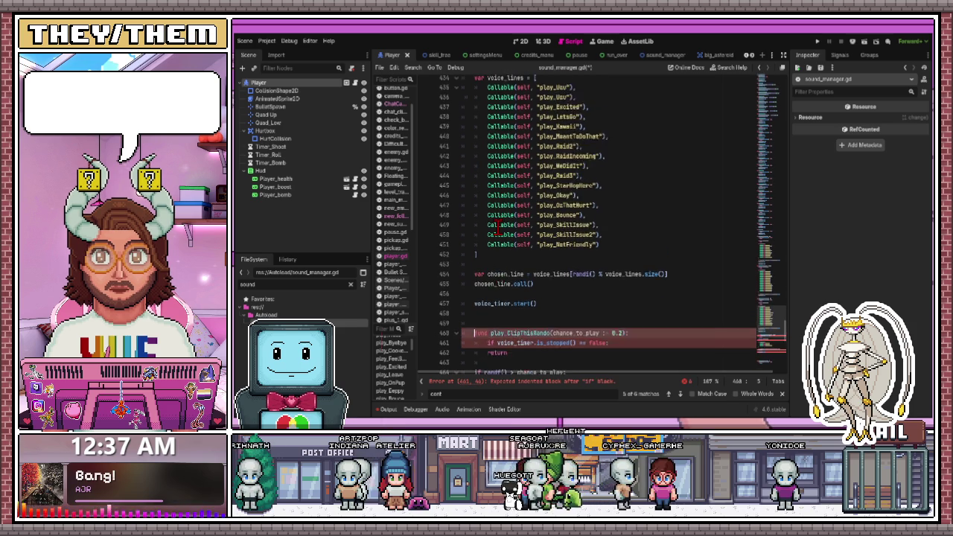
scroll(498, 231, "down", 6)
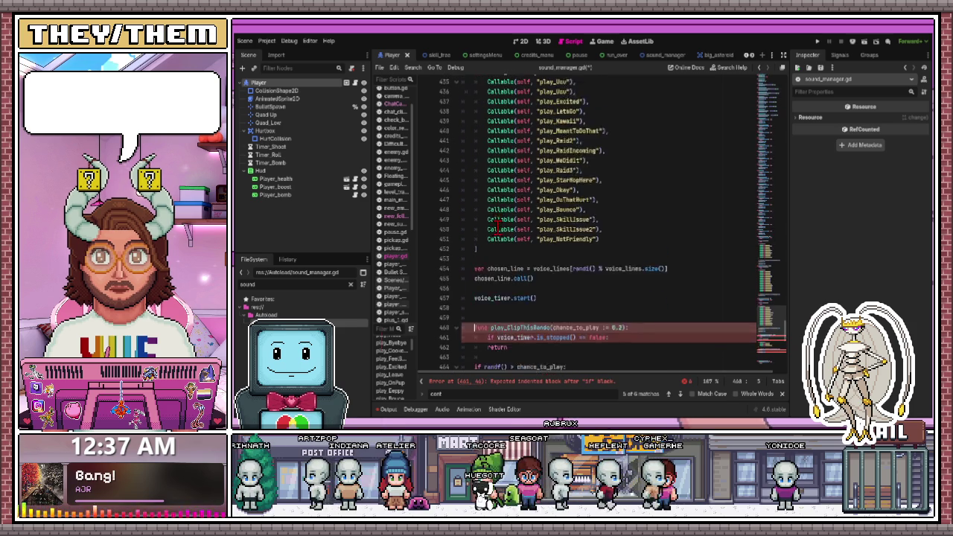
left_click_drag(508, 294, 474, 254)
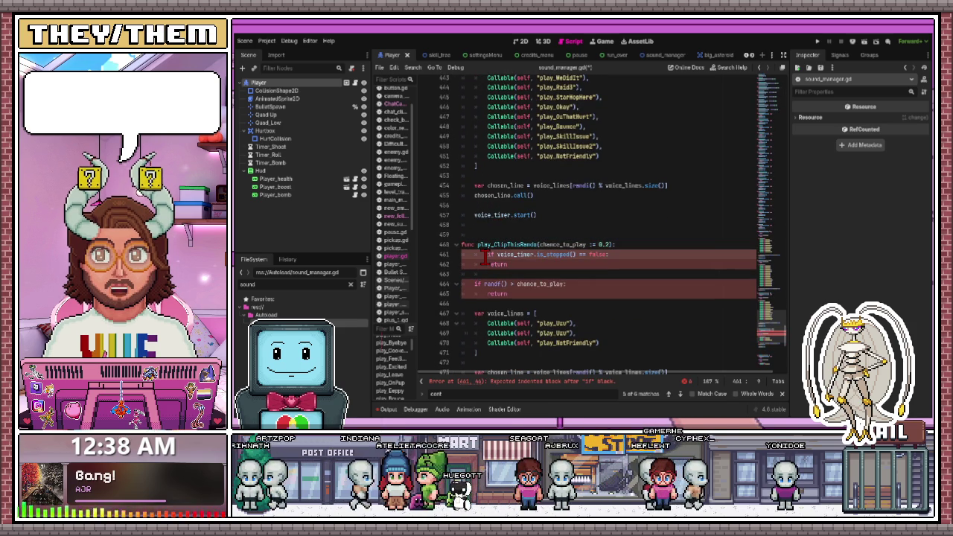
left_click(483, 264)
key("BackSpace")
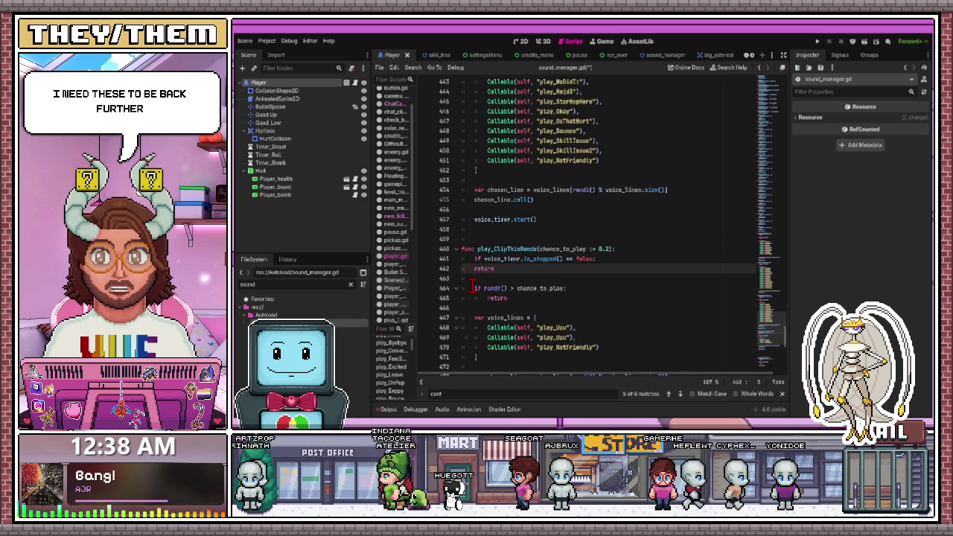
Delete the extra blank lines before play_kill.
scroll(511, 269, "down", 3)
scroll(511, 268, "down", 3)
left_click(498, 279)
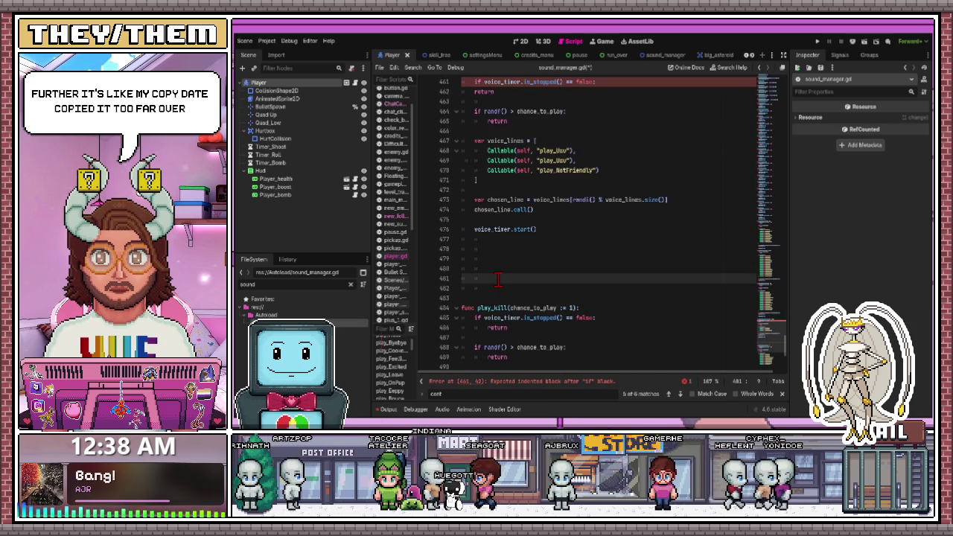
key("BackSpace")
key("BackSpace")
key("BackSpace")
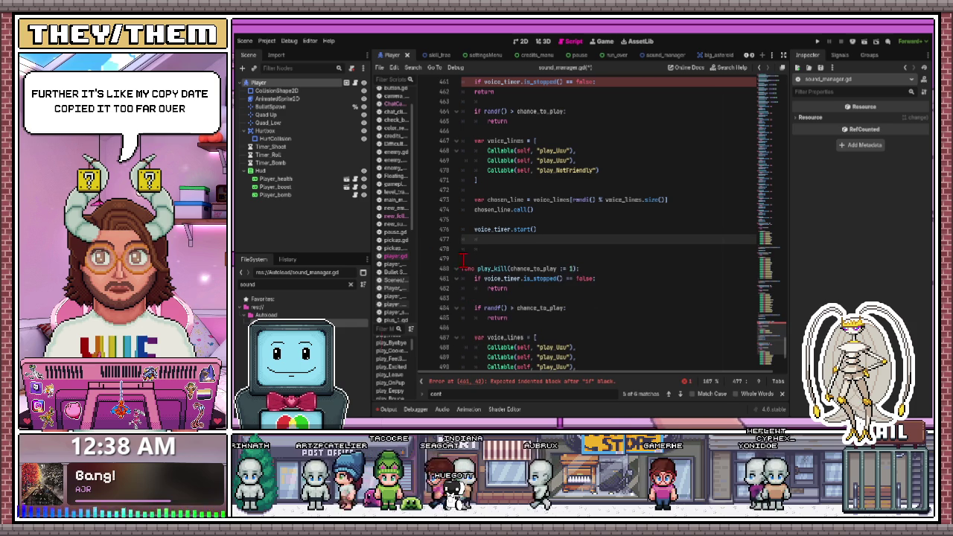
Check the return, chance and play_Uwu lines, then open the sound_manager scene.
scroll(469, 237, "up", 3)
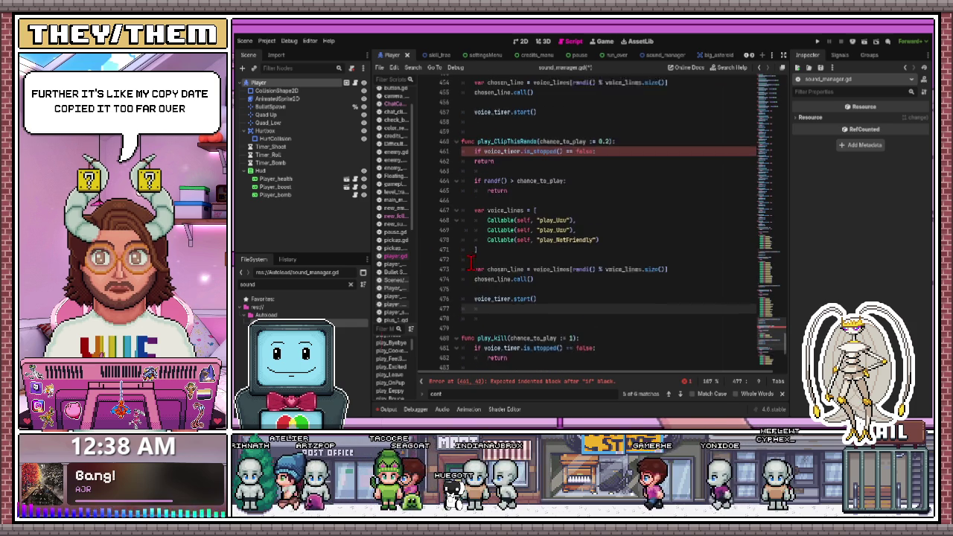
scroll(467, 181, "up", 1)
left_click(473, 210)
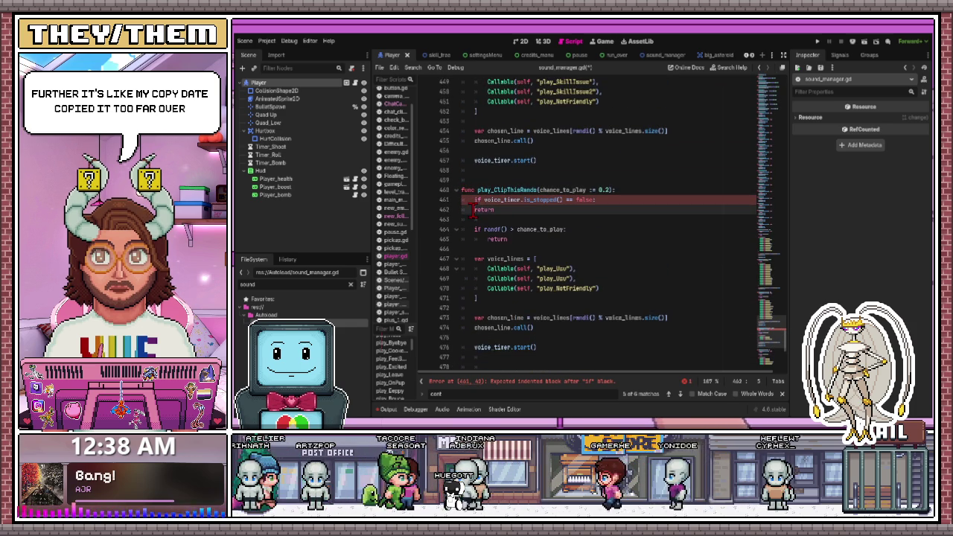
left_click(502, 230)
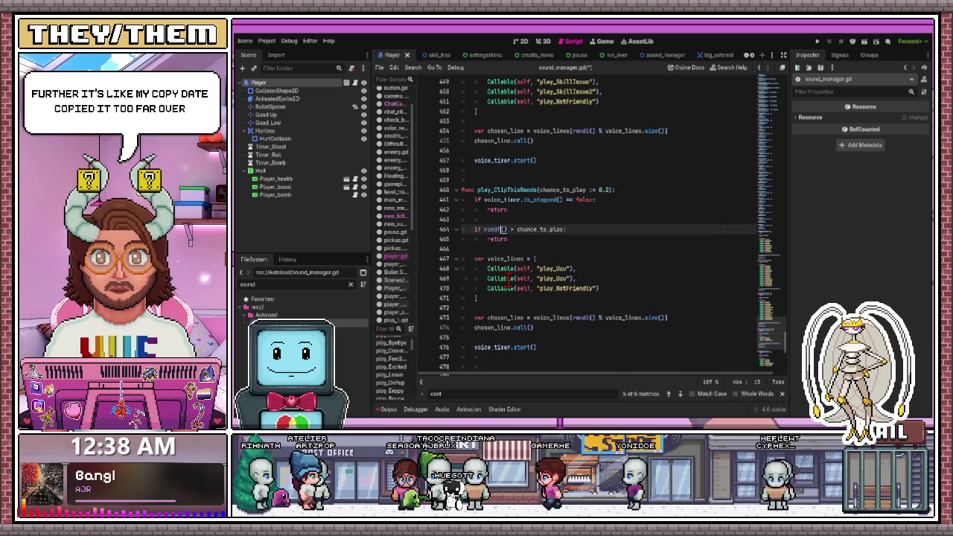
left_click(568, 269)
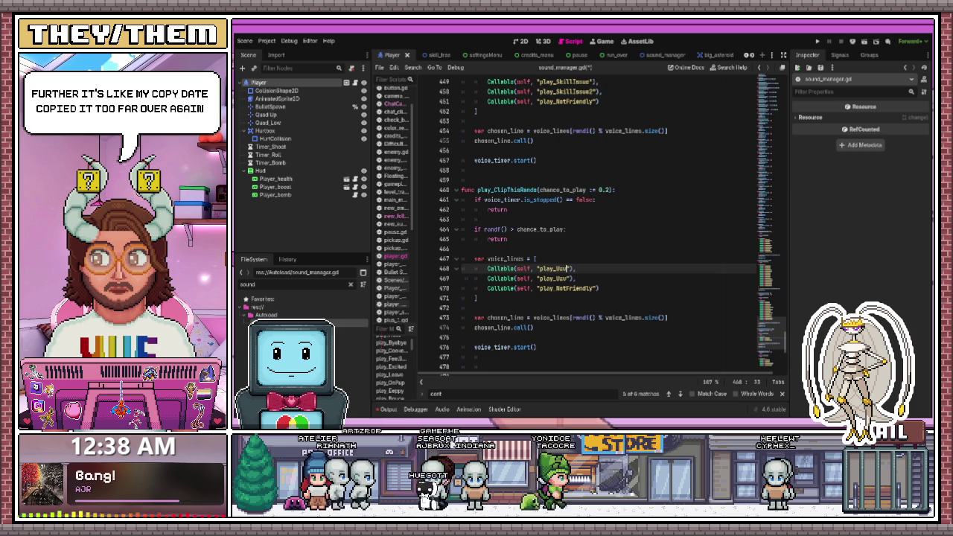
double_click(335, 328)
scroll(309, 201, "up", 5)
scroll(309, 204, "up", 5)
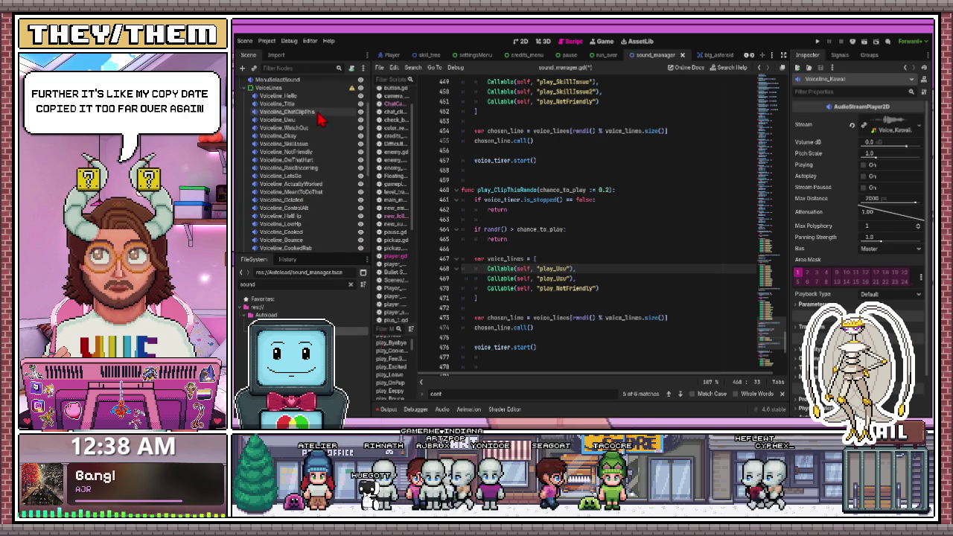
Replace play_Uwu with play_ChatClipsThis in the first voice-line entry and save.
double_click(560, 269)
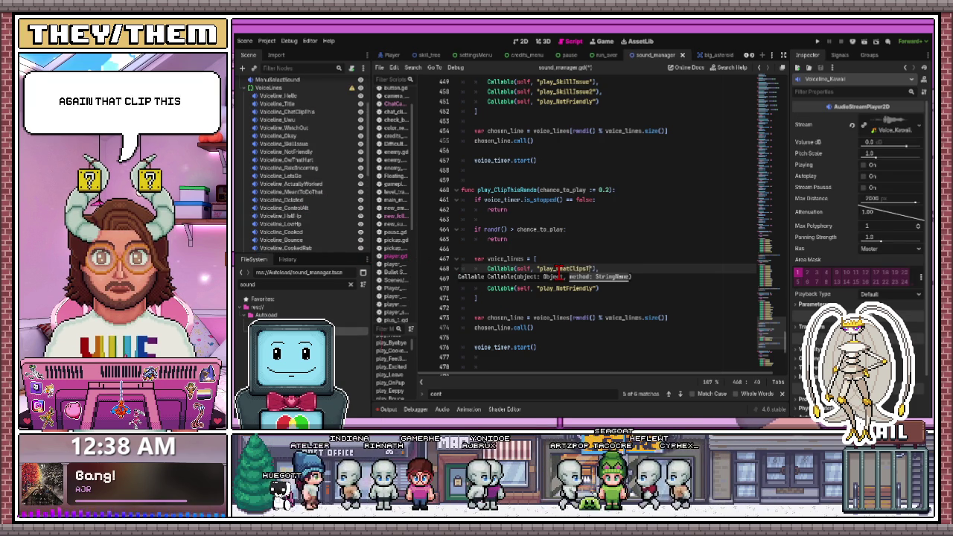
left_click(557, 258)
key("ctrl+s")
Use the minimap to check the voice_ChatClip2 variable declaration near the top.
left_click(783, 298)
left_click_drag(783, 298, 769, 109)
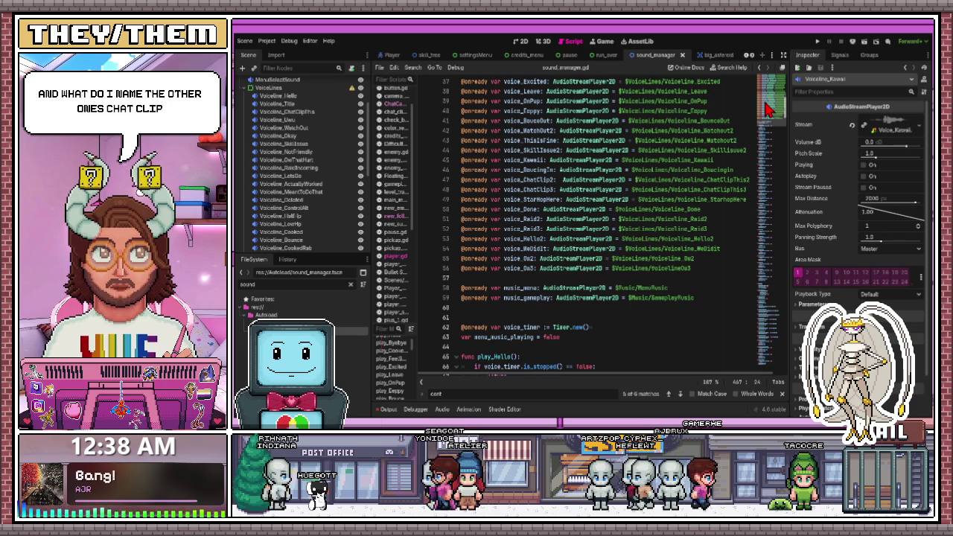
left_click(552, 179)
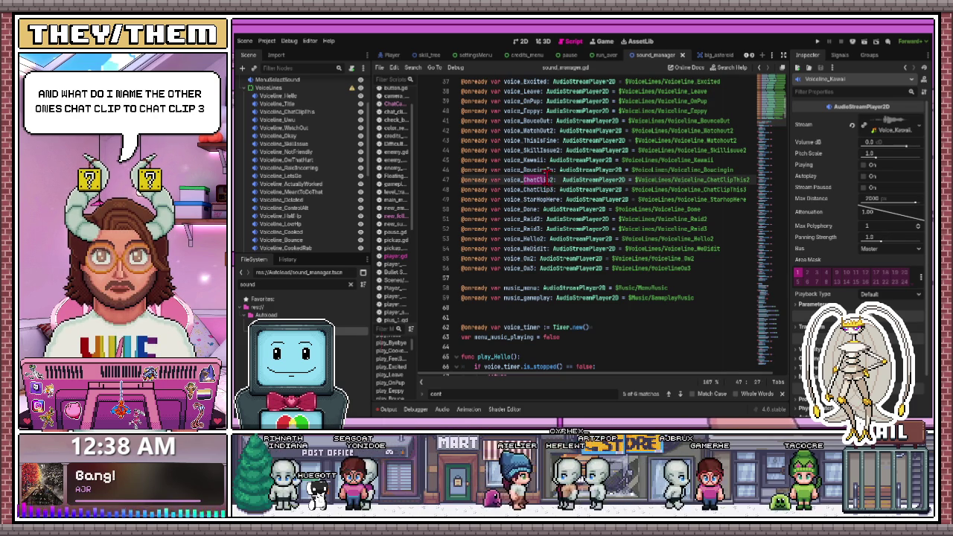
mouse_move(786, 119)
left_mouse_down()
mouse_move(782, 313)
mouse_move(766, 385)
left_mouse_up()
scroll(634, 254, "up", 3)
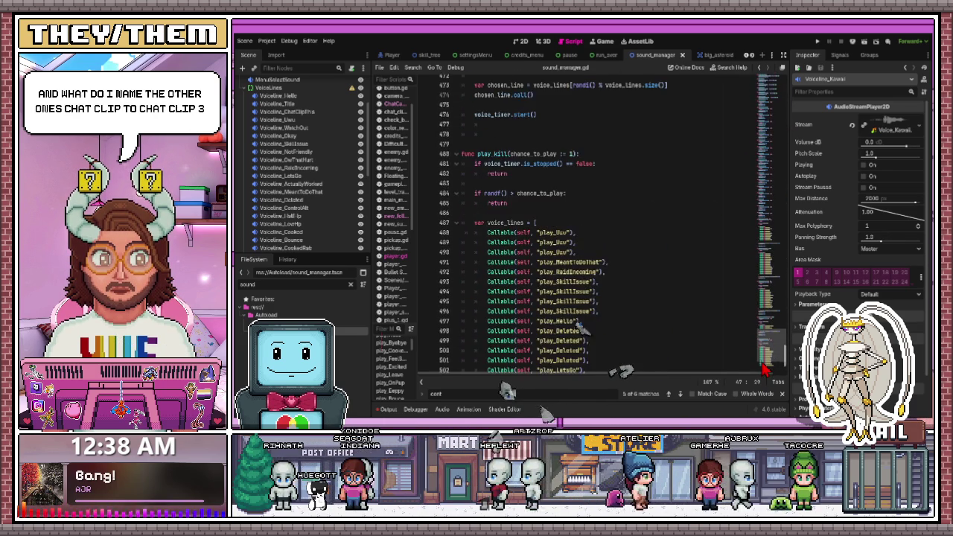
scroll(634, 254, "down", 1)
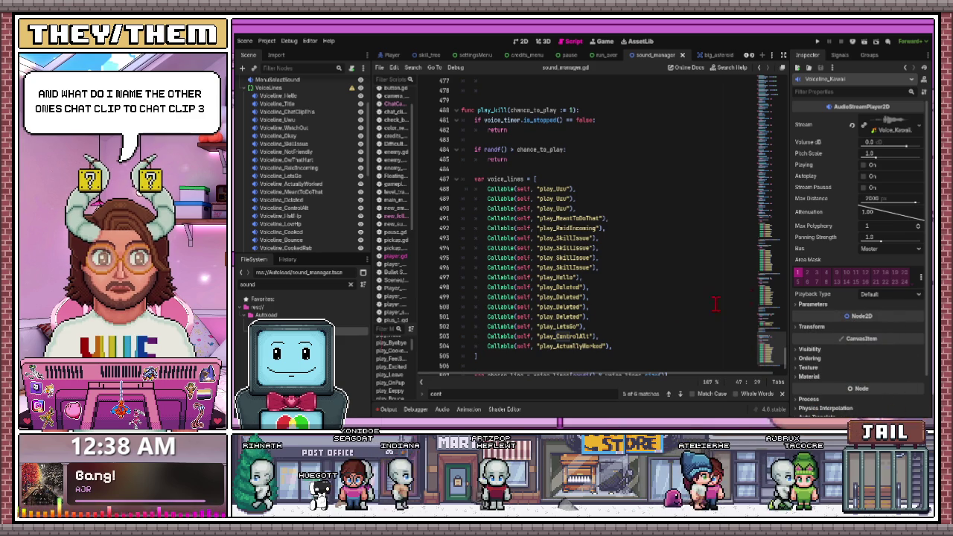
scroll(788, 357, "up", 3)
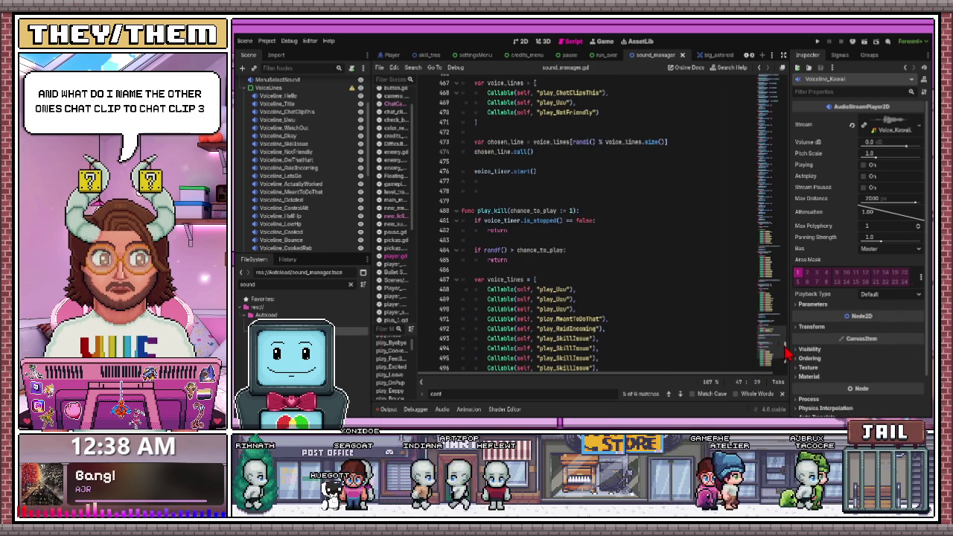
Set play_kill's chance_to_play default to 0.5.
left_click(573, 211)
type("1")
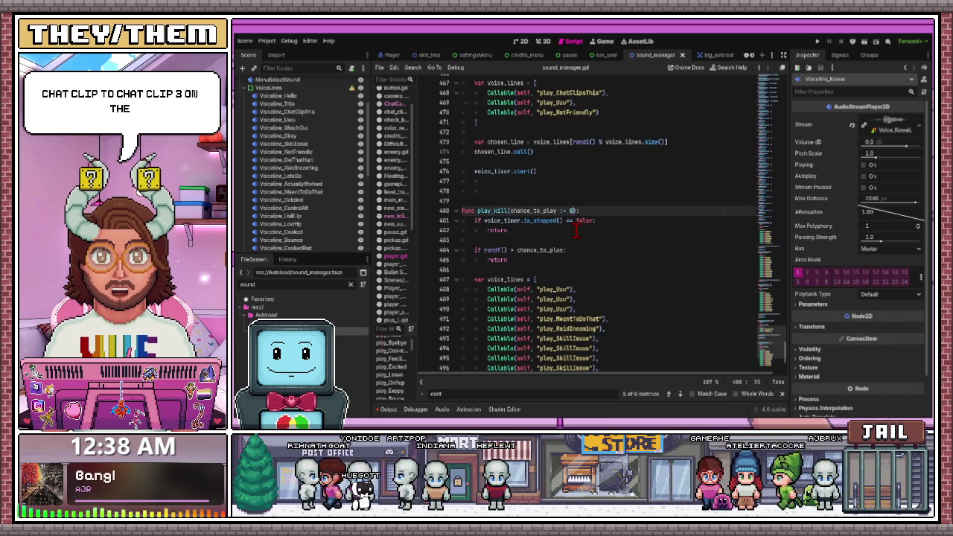
key("Down")
key("Down")
key("Down")
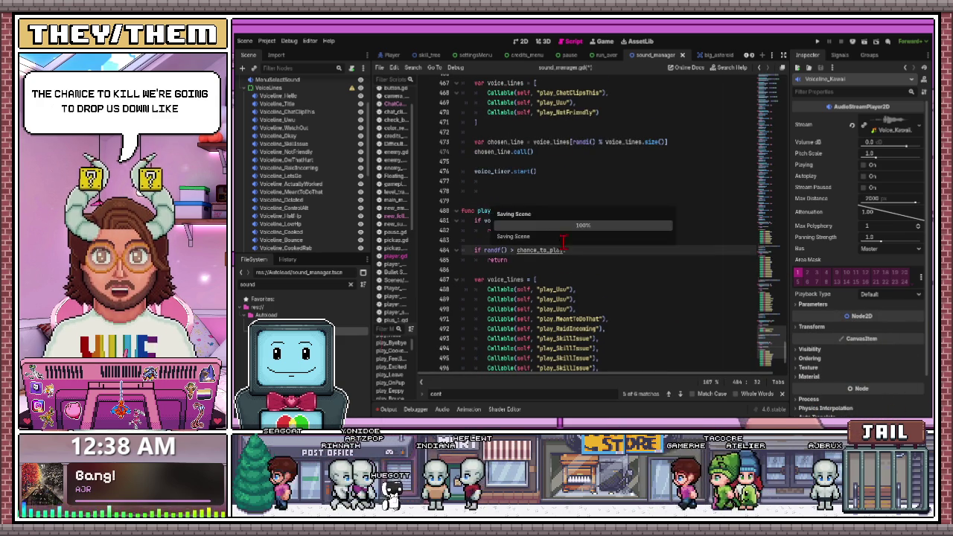
scroll(588, 233, "up", 2)
scroll(589, 233, "up", 6)
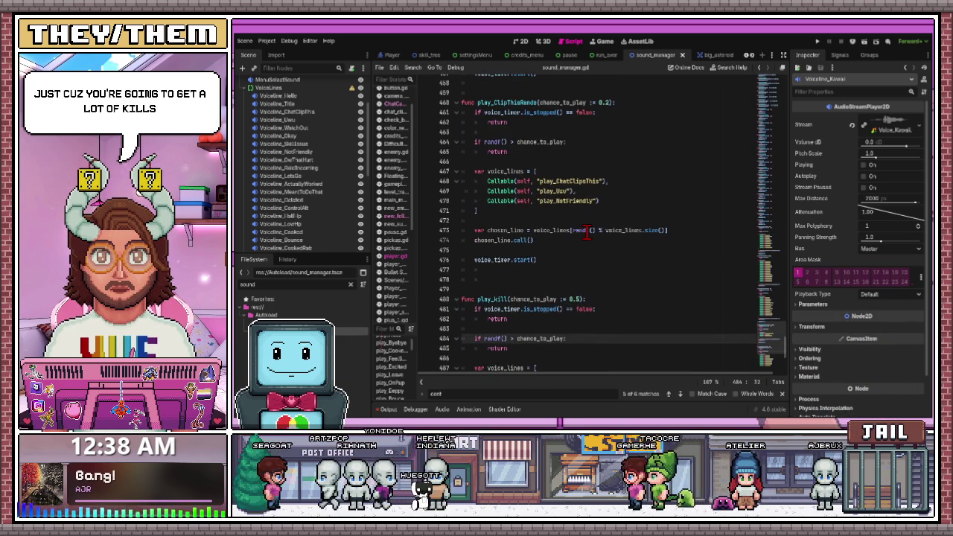
scroll(589, 233, "up", 6)
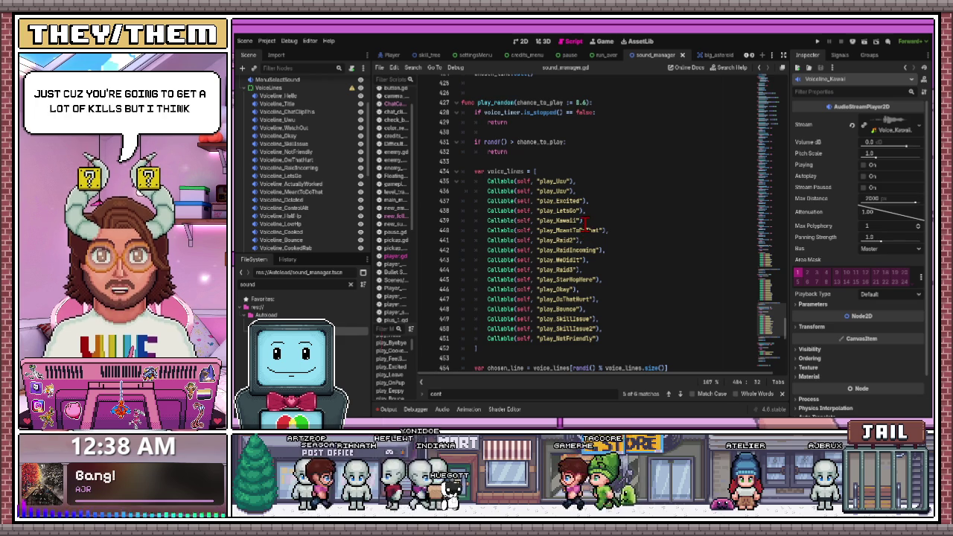
scroll(592, 170, "down", 10)
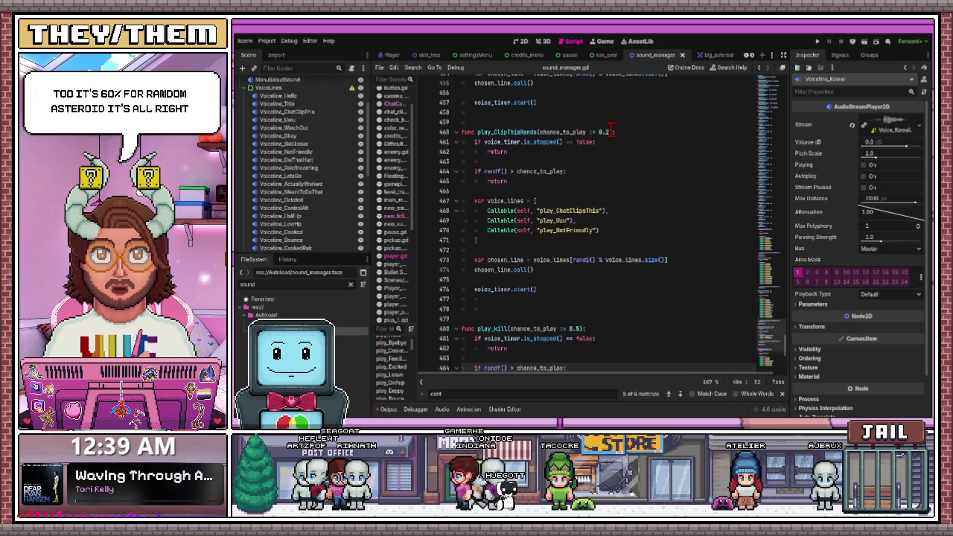
Raise play_ClipThisRando's chance default from 0.2 to 0.8 and save.
double_click(602, 132)
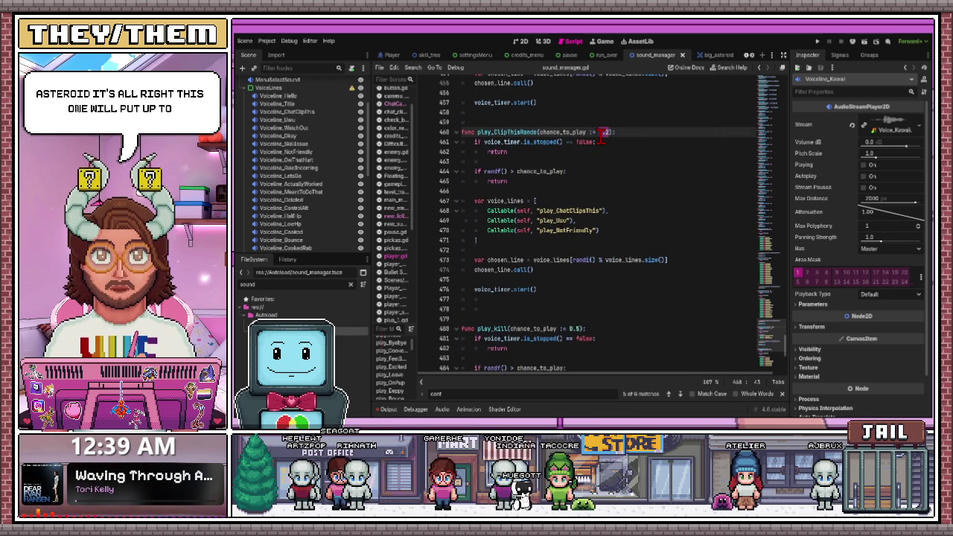
left_click_drag(600, 134, 617, 132)
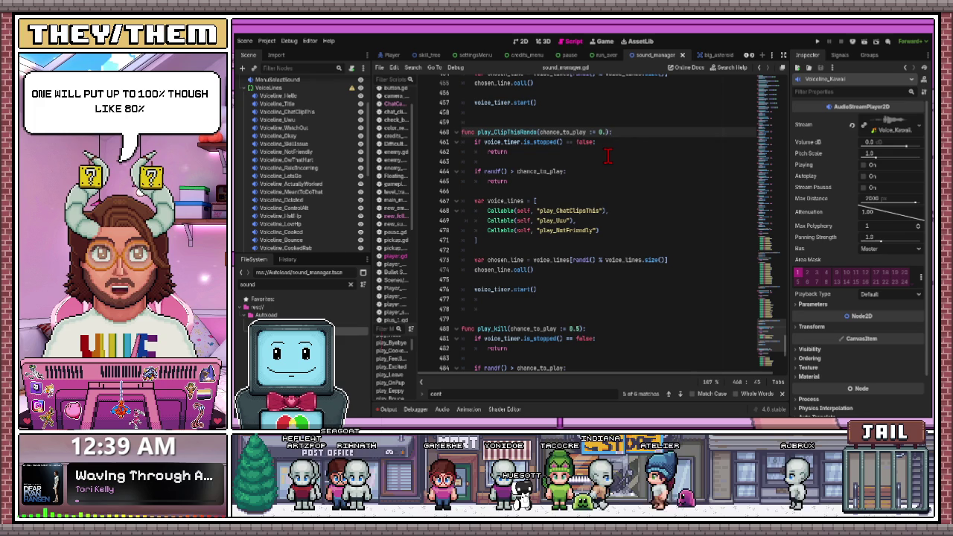
type("0.8")
left_click(607, 160)
key("ctrl+s")
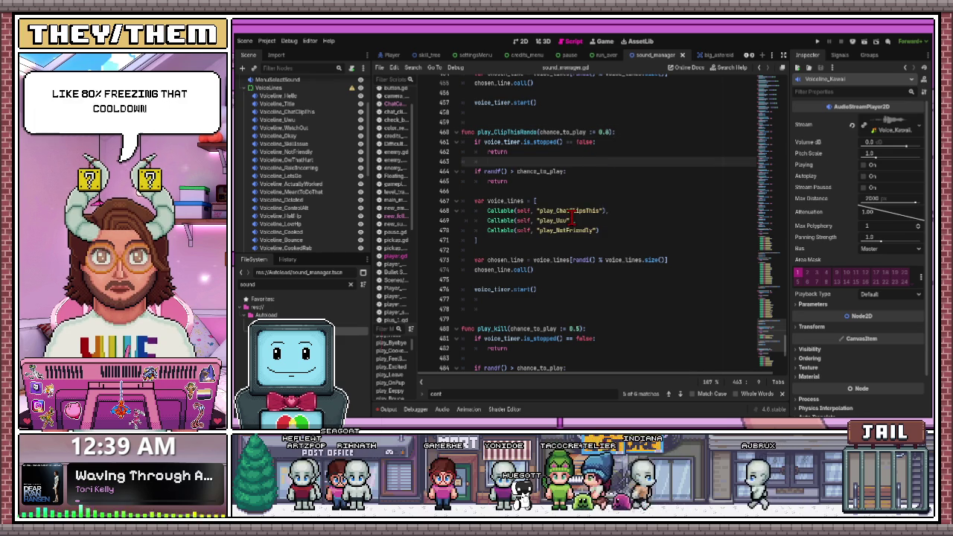
Change the Uwu and NotFriendly entries to play_ChatClip2 and play_ChatClip3, then run the game.
left_click_drag(568, 220, 543, 219)
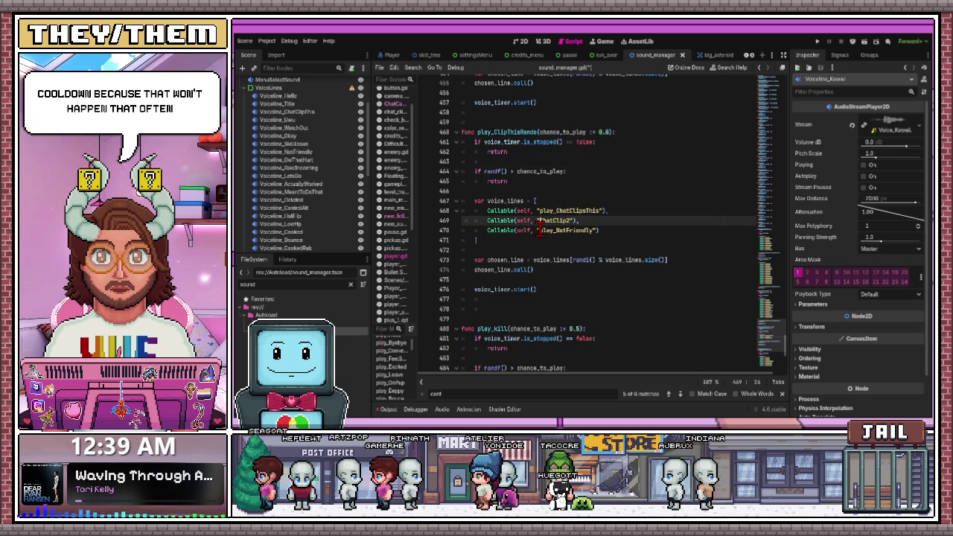
type("play_")
left_click(526, 211)
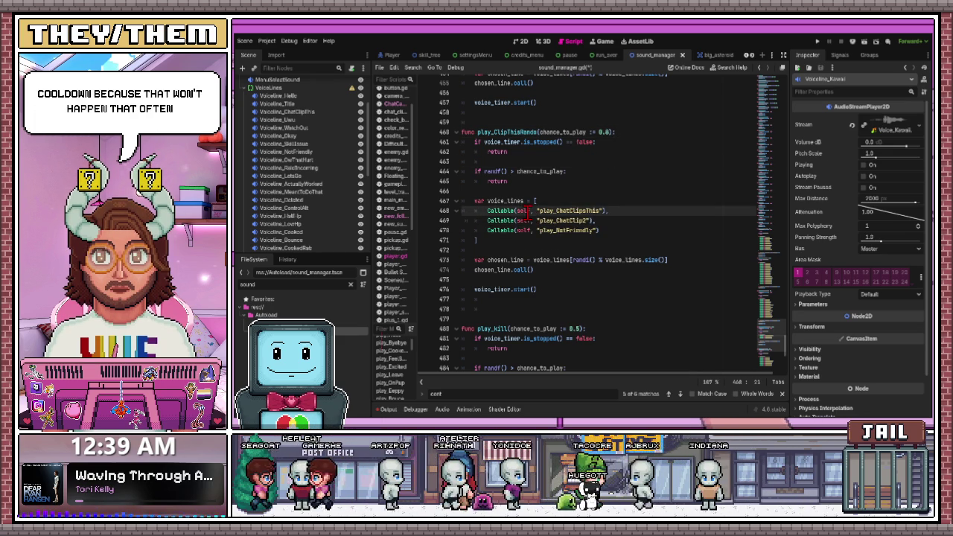
left_click(594, 231)
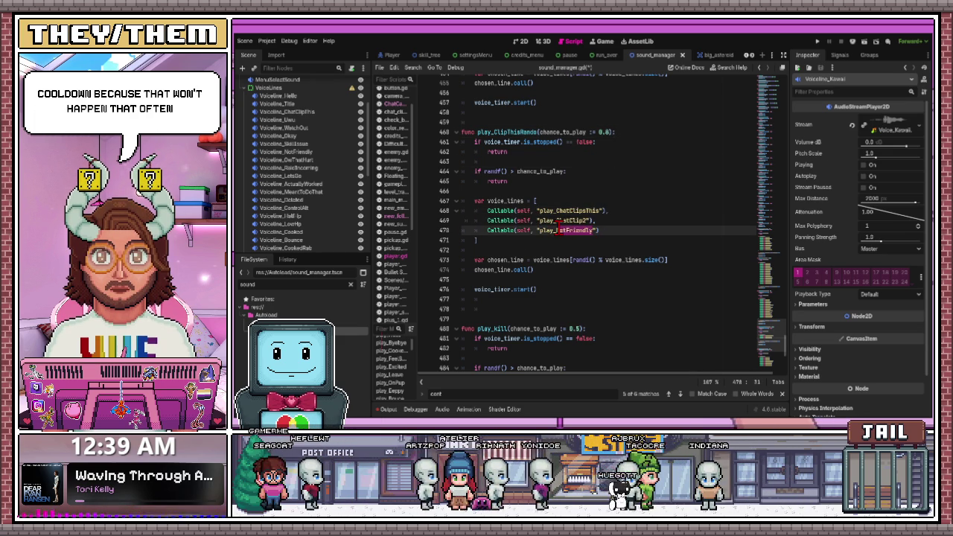
type("ChatClip3")
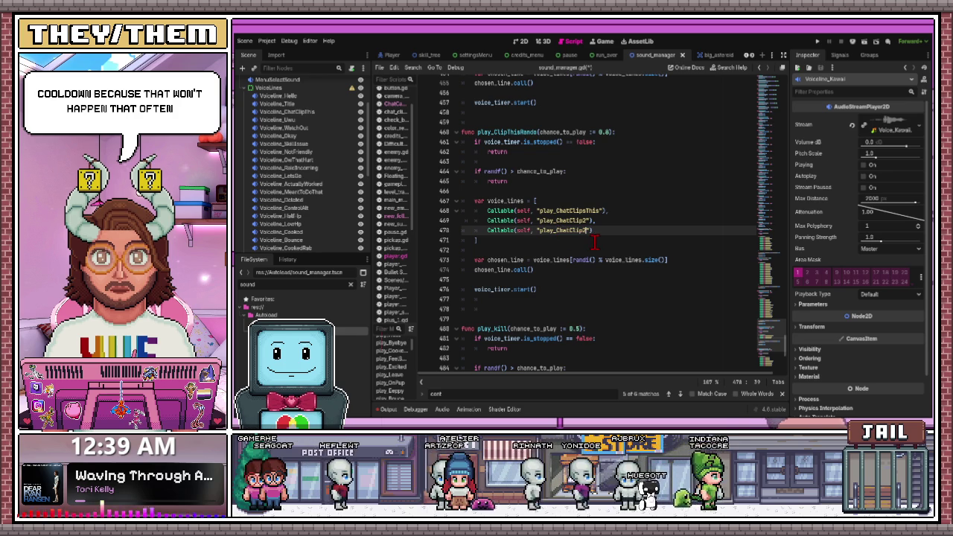
key("Up")
key("Up")
key("Up")
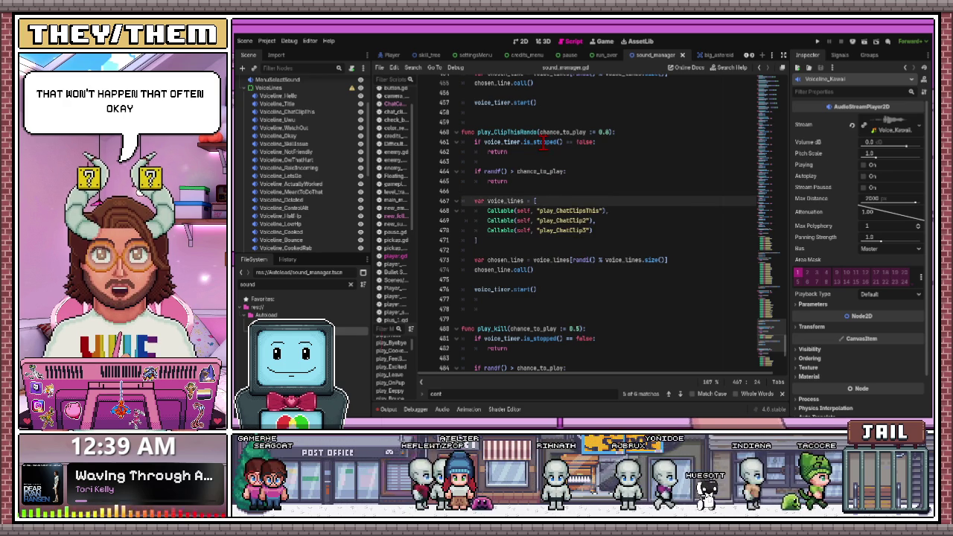
left_click(818, 42)
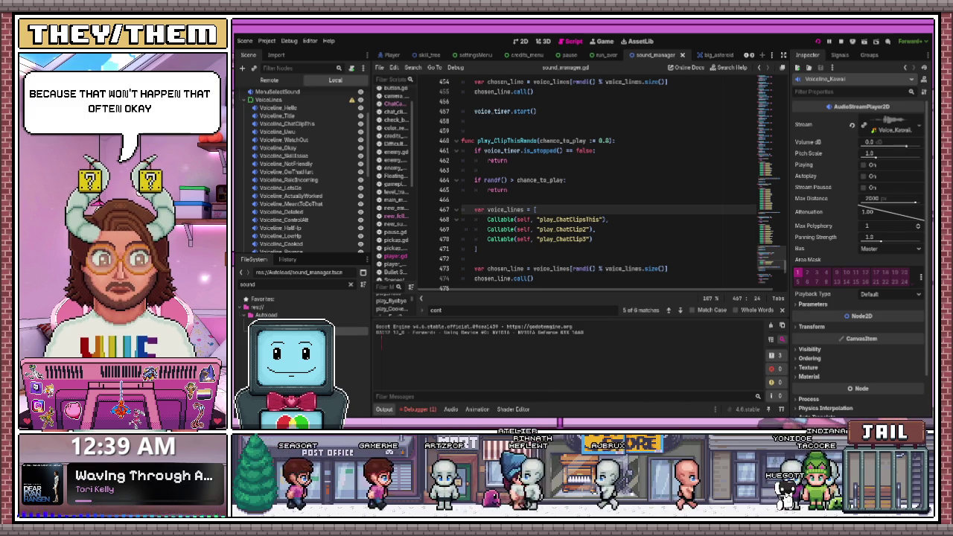
Stop the running test game with F8.
key("F8")
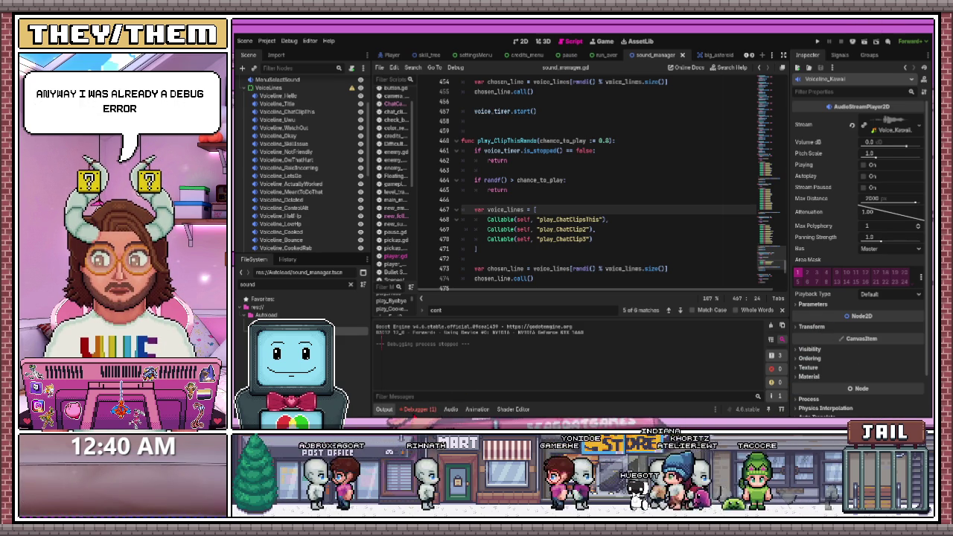
Show the Voiceline_Byebye Node not found error and jump to sound_manager.gd line 34.
left_click(429, 410)
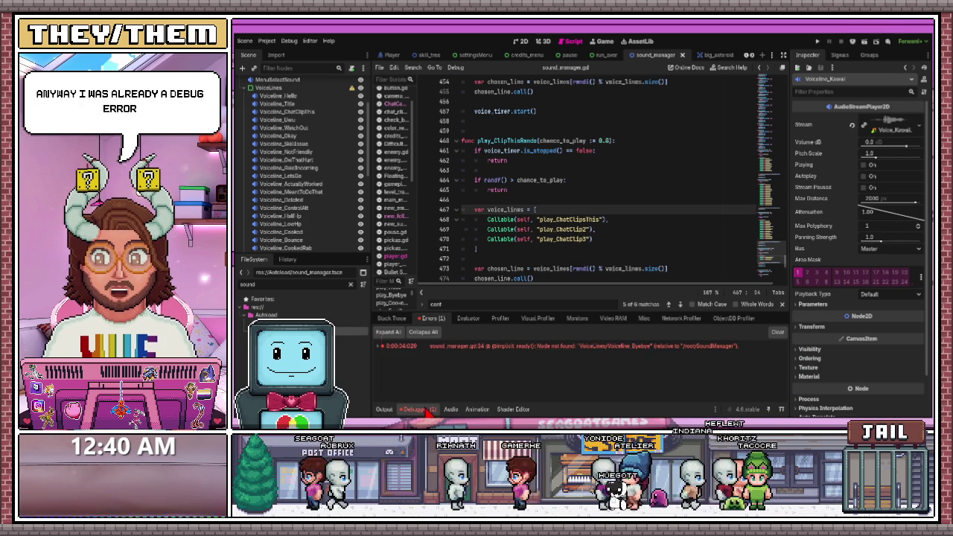
left_click(511, 356)
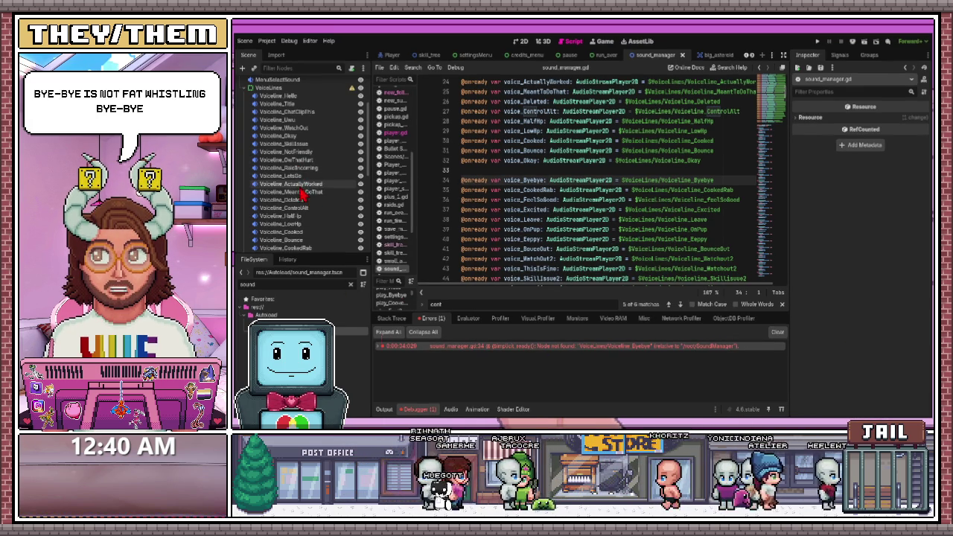
scroll(304, 187, "down", 1)
scroll(307, 188, "down", 5)
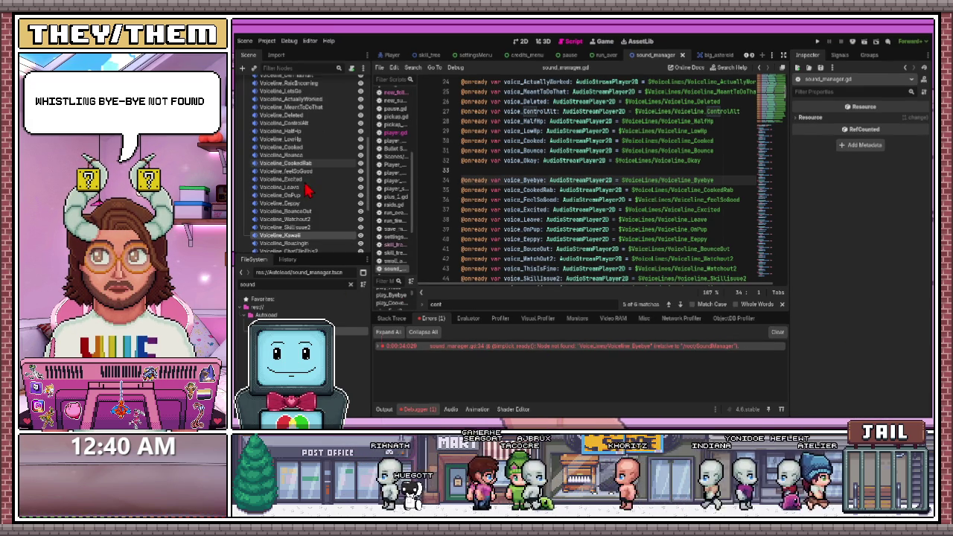
scroll(300, 70, "up", 2)
Filter the Scene dock for 'bye', then loosen the filter to view all nodes.
left_click(300, 70)
type("bye")
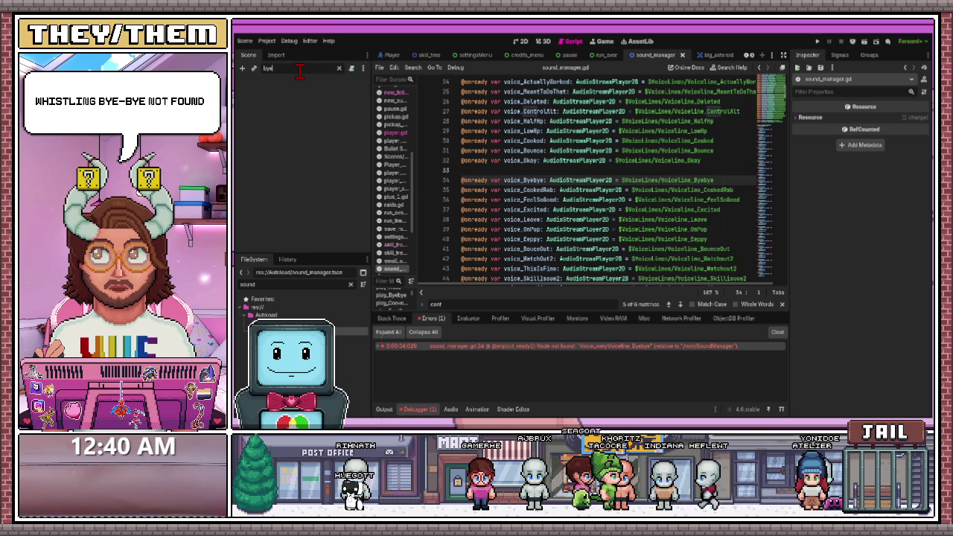
key("BackSpace")
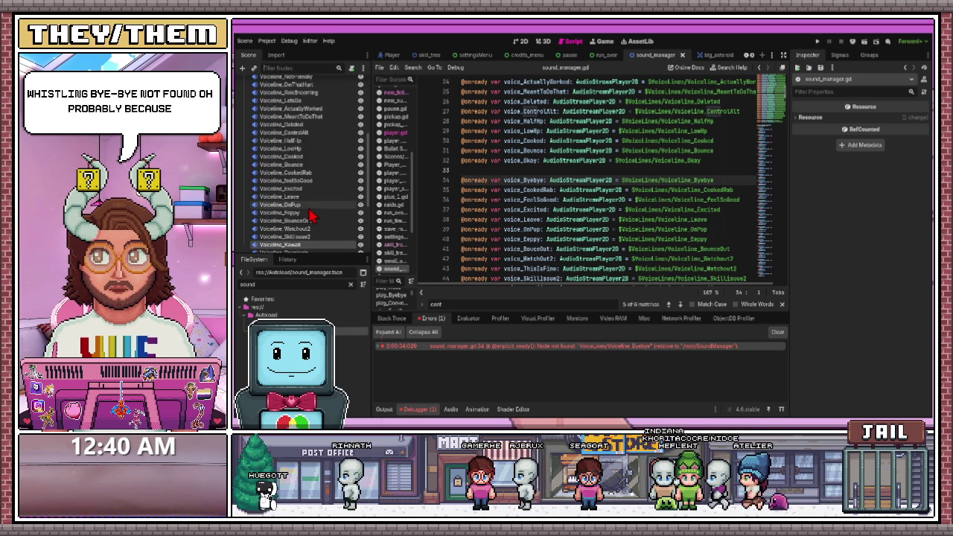
scroll(313, 215, "up", 4)
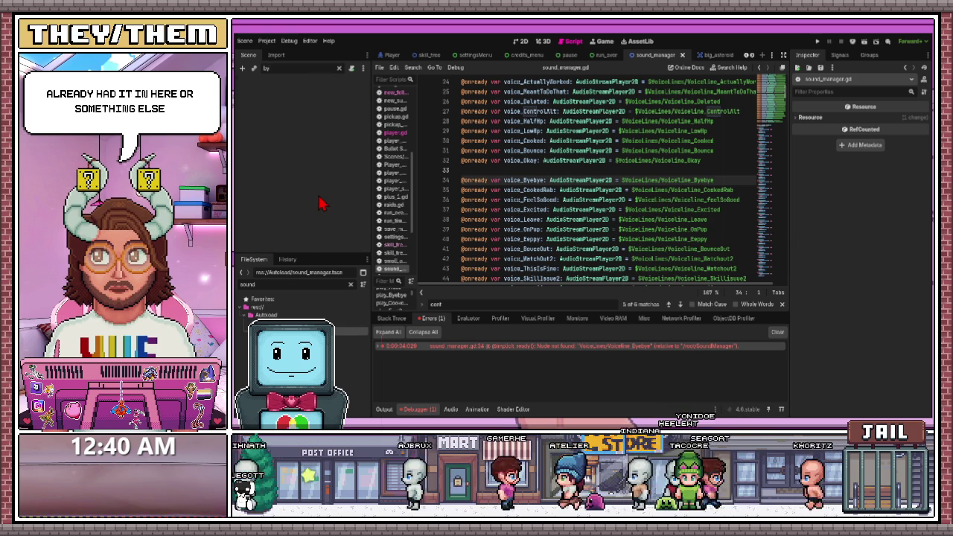
scroll(321, 205, "down", 5)
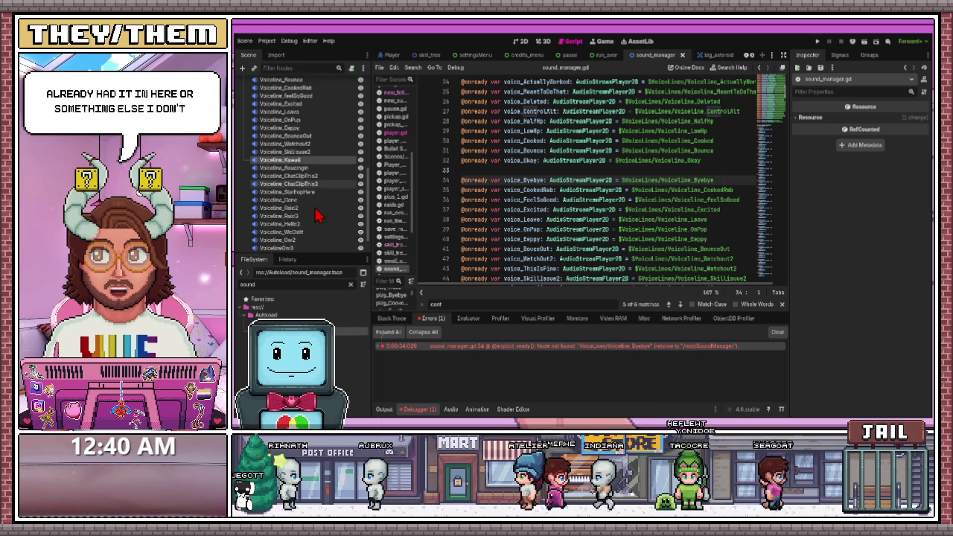
scroll(333, 228, "up", 1)
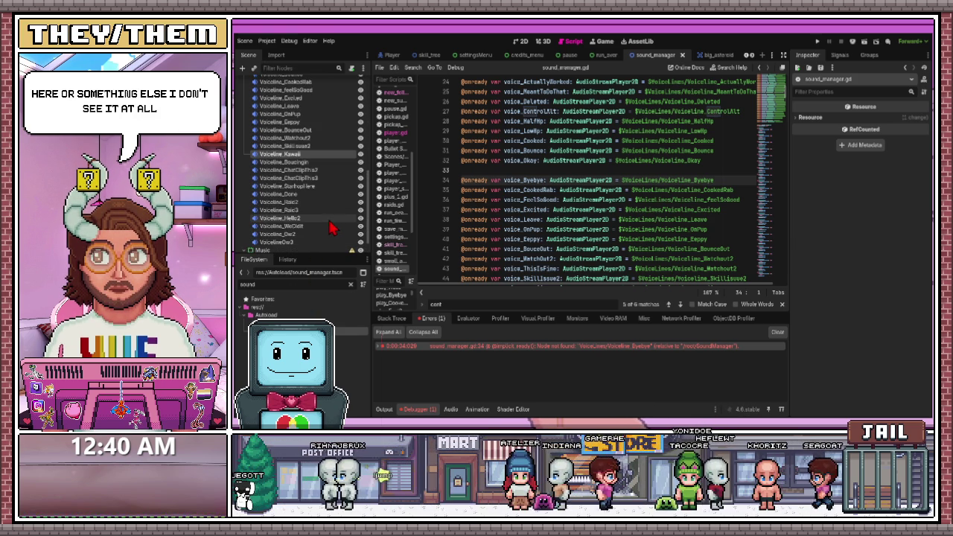
scroll(320, 171, "up", 10)
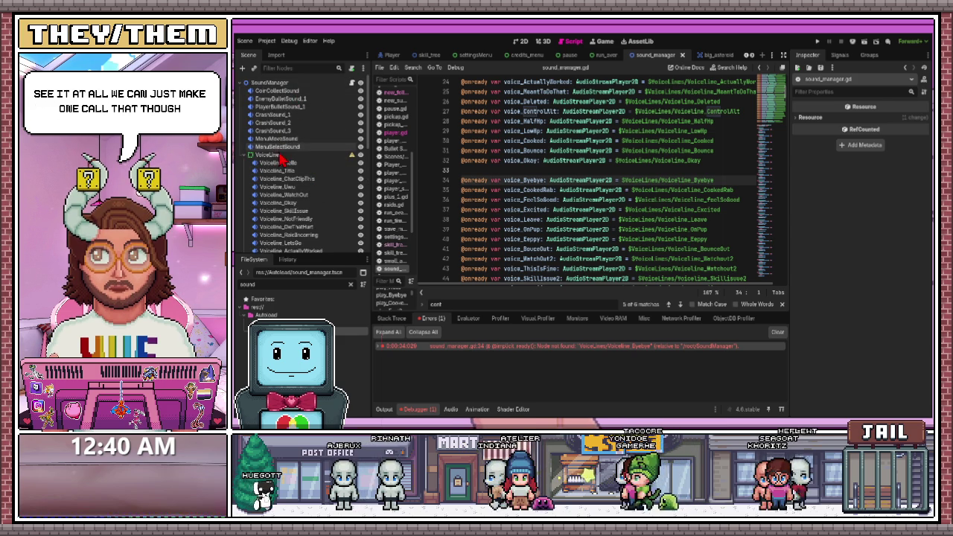
Add an AudioStreamPlayer2D named Voiceline_Byebye under VoiceLines.
left_click(281, 156)
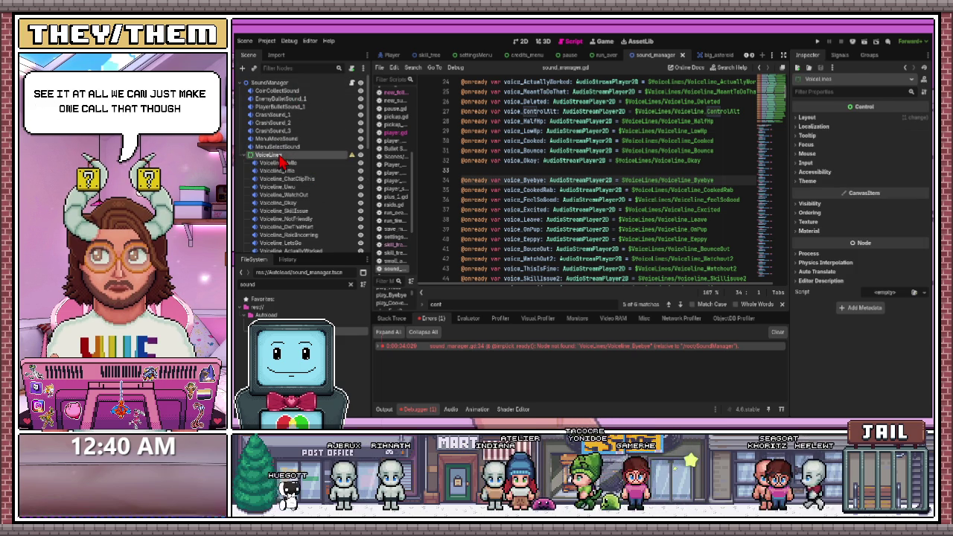
key("ctrl+a")
key("Return")
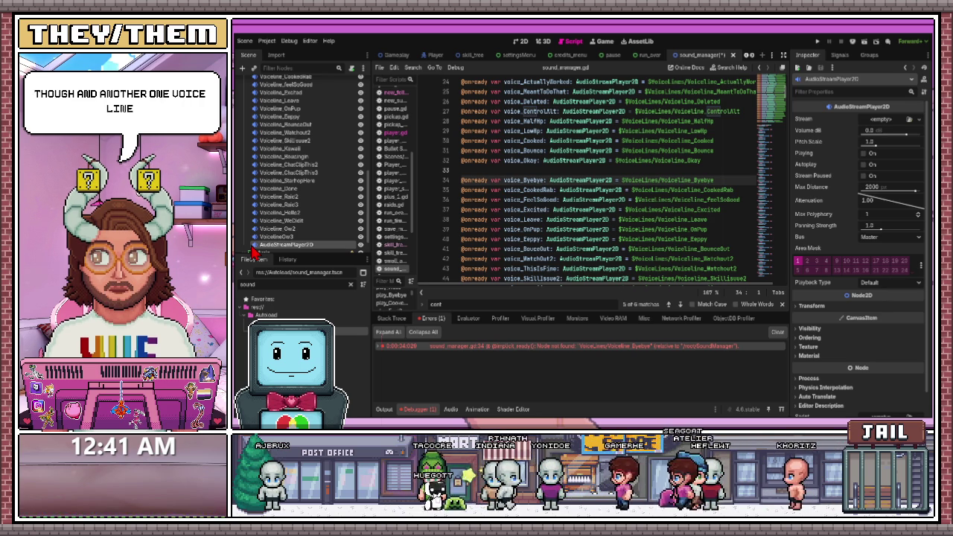
type("Voiceline_Byebye")
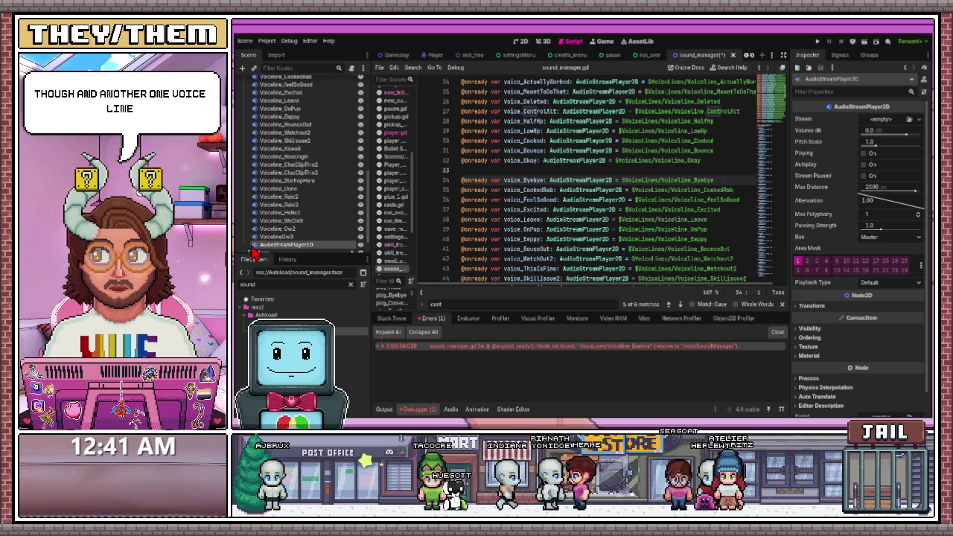
key("Return")
Assign the byebye audio file as its Stream, enable Playing, clear the debugger error, and save.
type("bye")
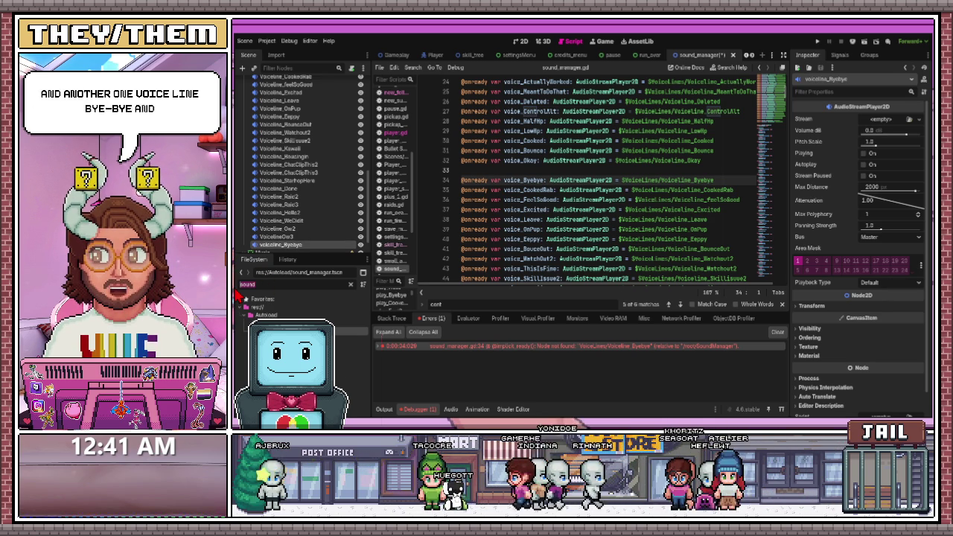
type("b")
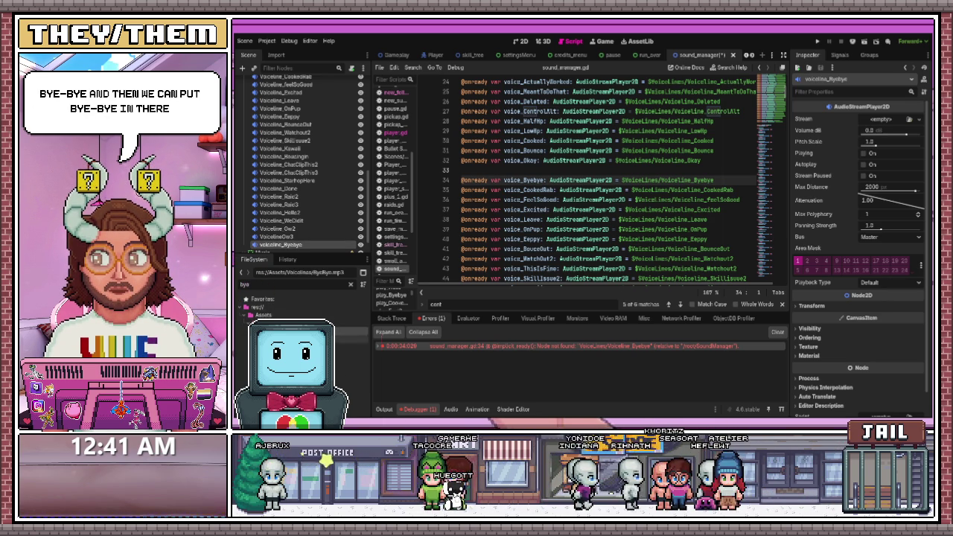
left_click_drag(393, 295, 883, 130)
left_click(865, 166)
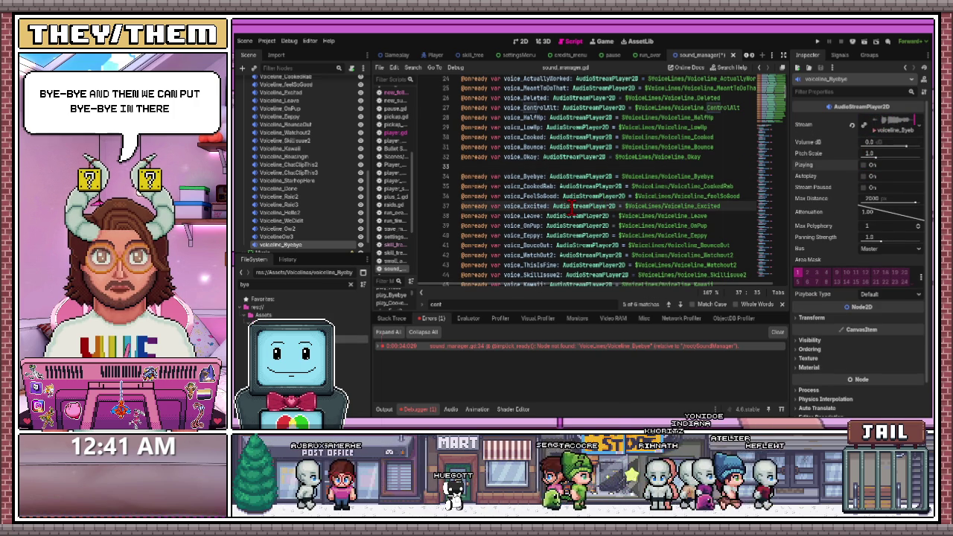
scroll(570, 210, "up", 5)
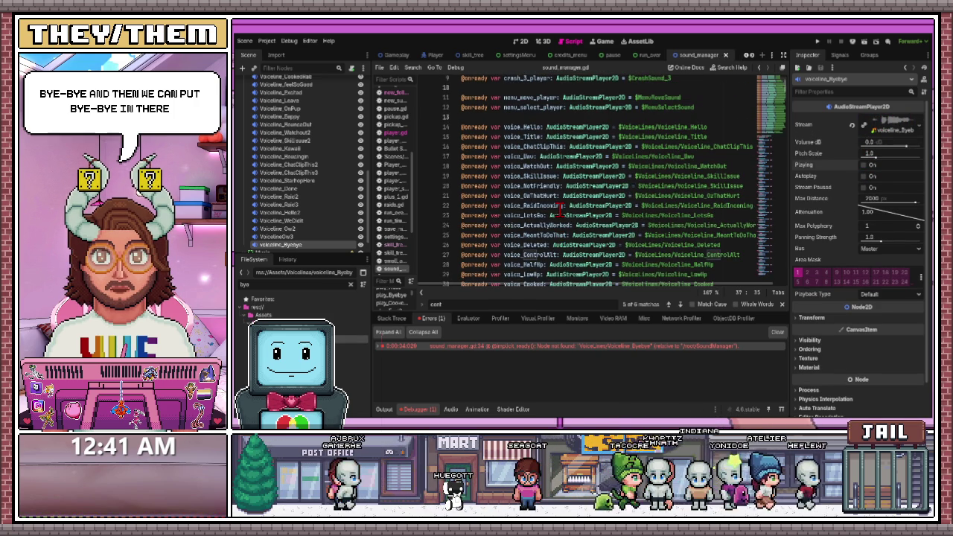
scroll(560, 211, "down", 4)
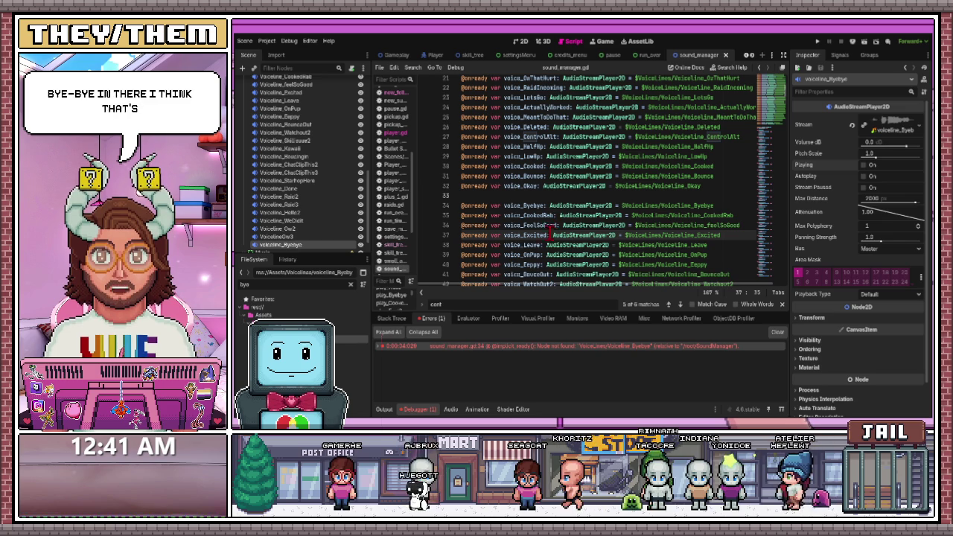
left_click(777, 333)
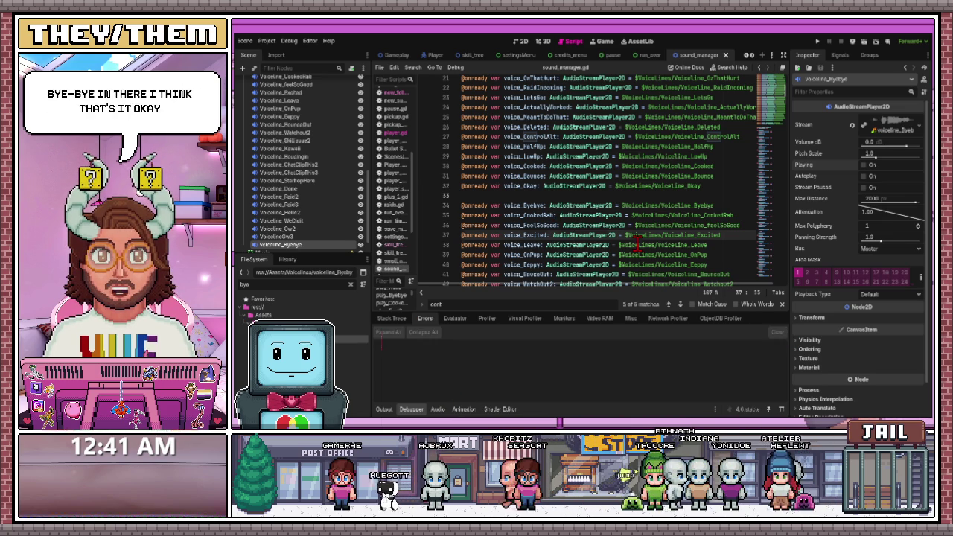
key("ctrl+s")
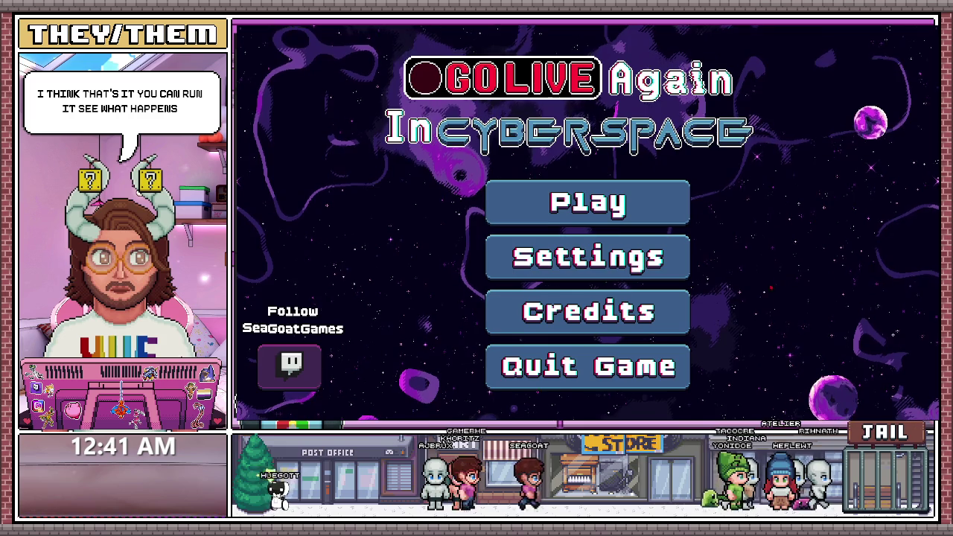
Start a new game, buy two health upgrades in the shop, and go live.
left_click(611, 211)
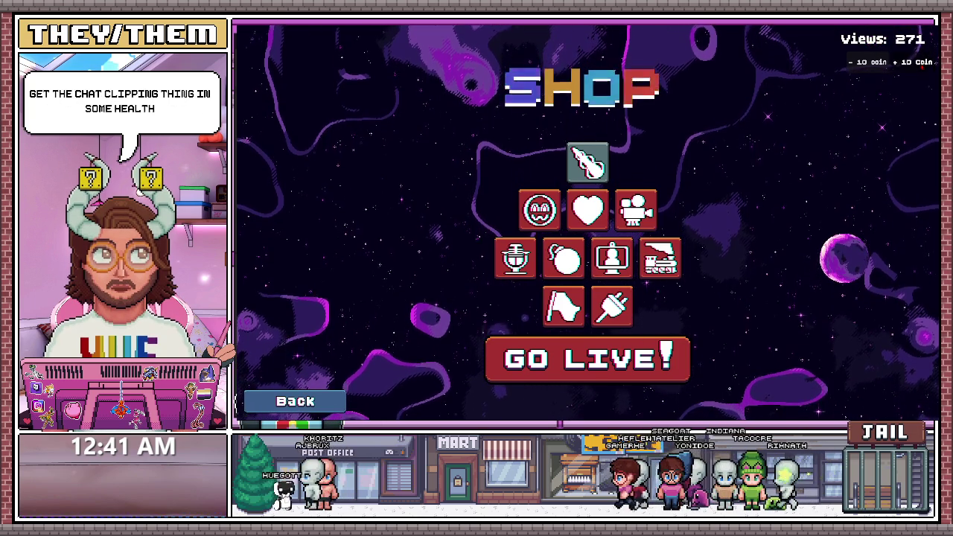
left_click(564, 258)
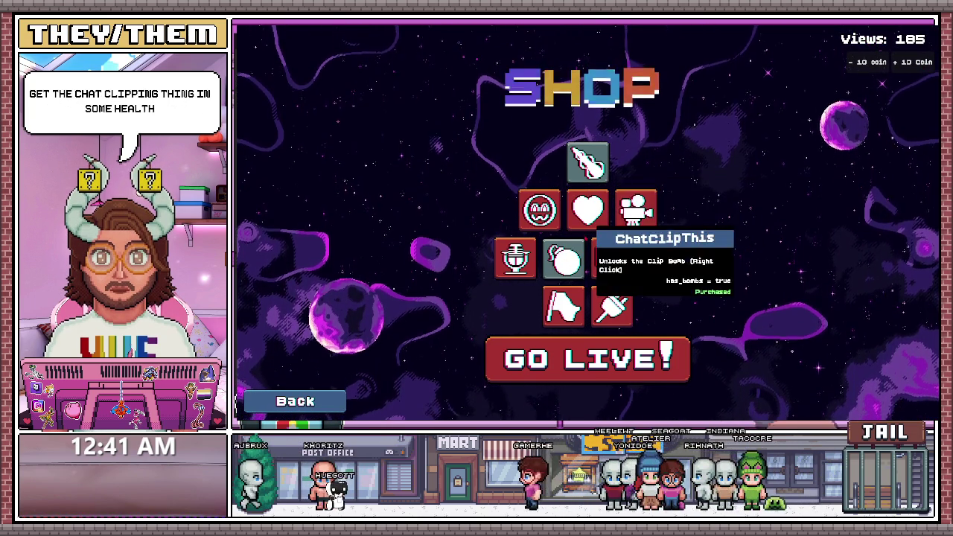
left_click(583, 215)
left_click(589, 213)
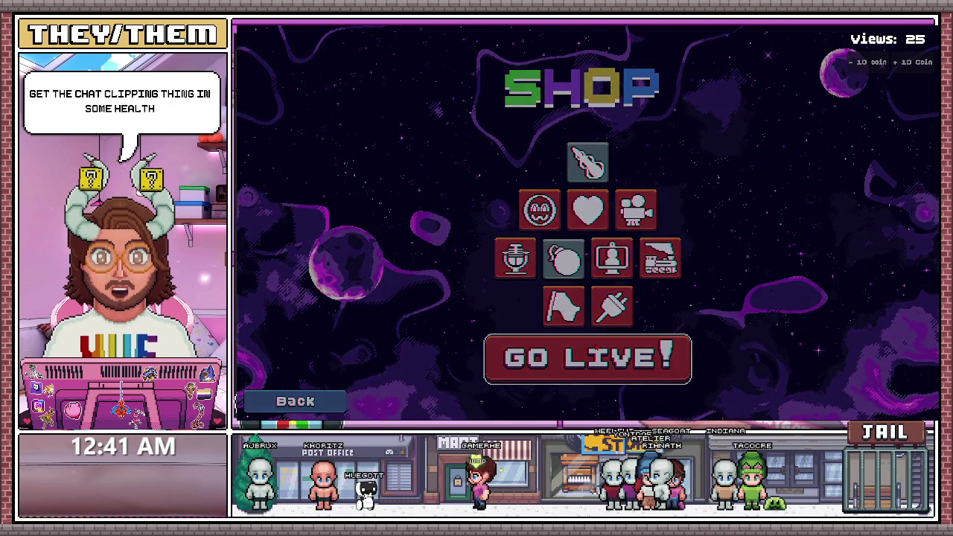
left_click(596, 347)
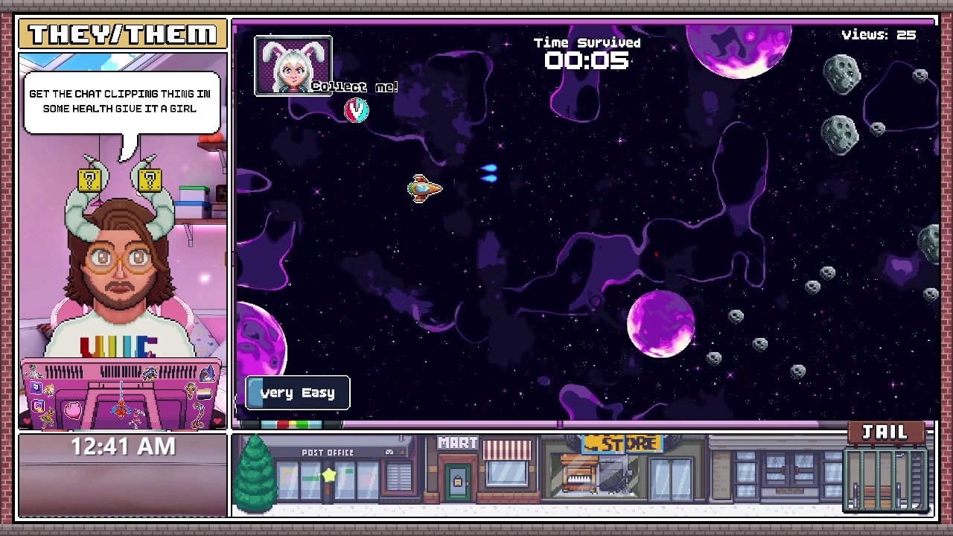
Weave the ship around the asteroids with the arrow keys until the run ends on the Shop screen.
key("Left")
key("Up")
key("Right")
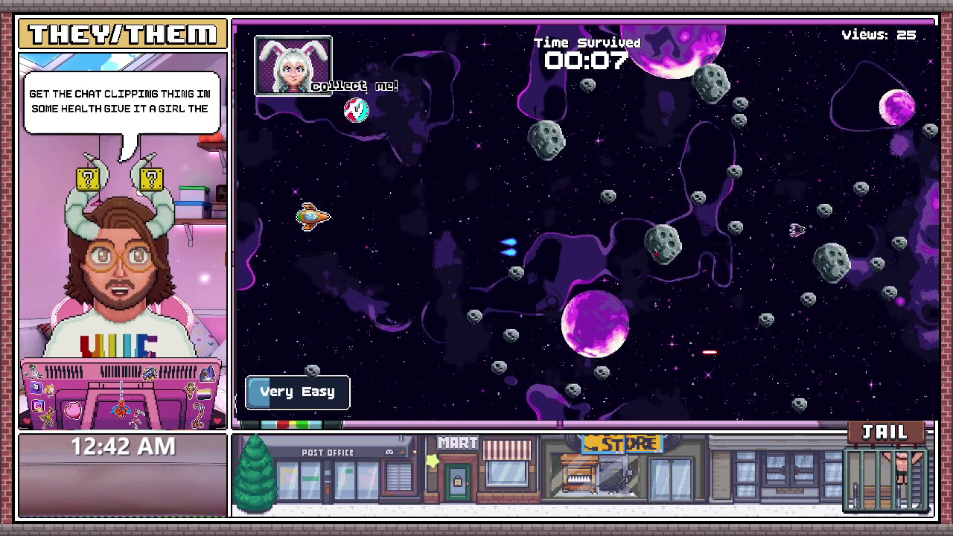
key("Down")
key("Right")
key("Up")
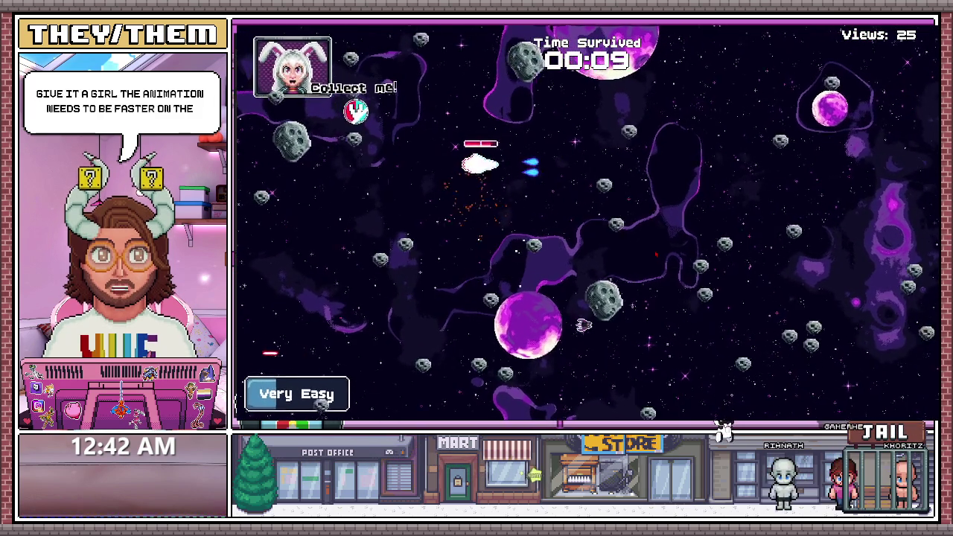
key("Right")
key("Up")
key("Left")
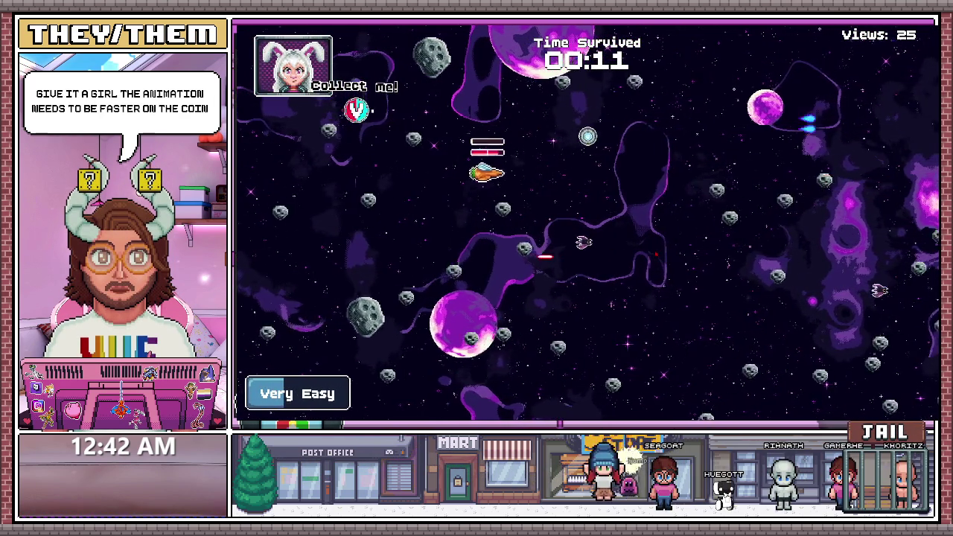
key("Right")
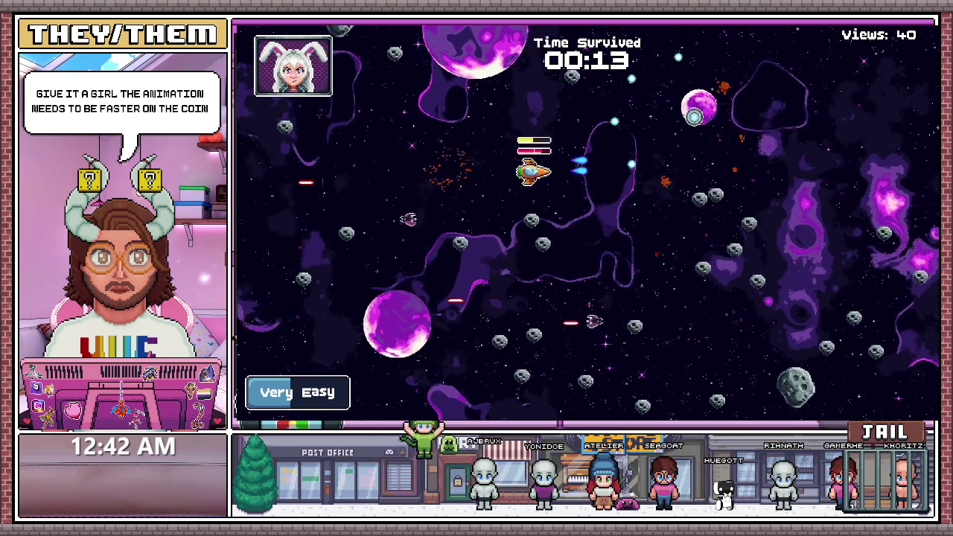
key("Down")
key("Left")
key("Up")
key("Left")
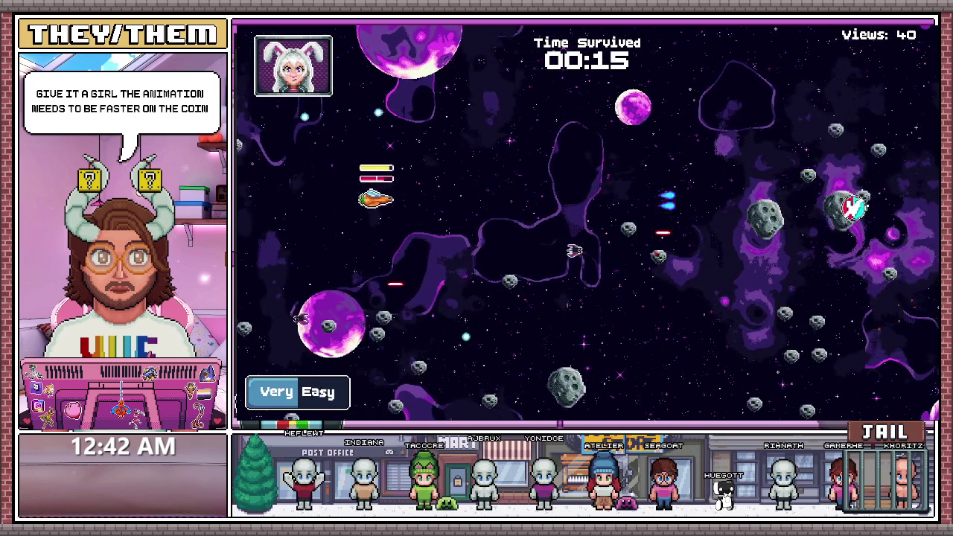
key("Right")
key("Up")
key("Left")
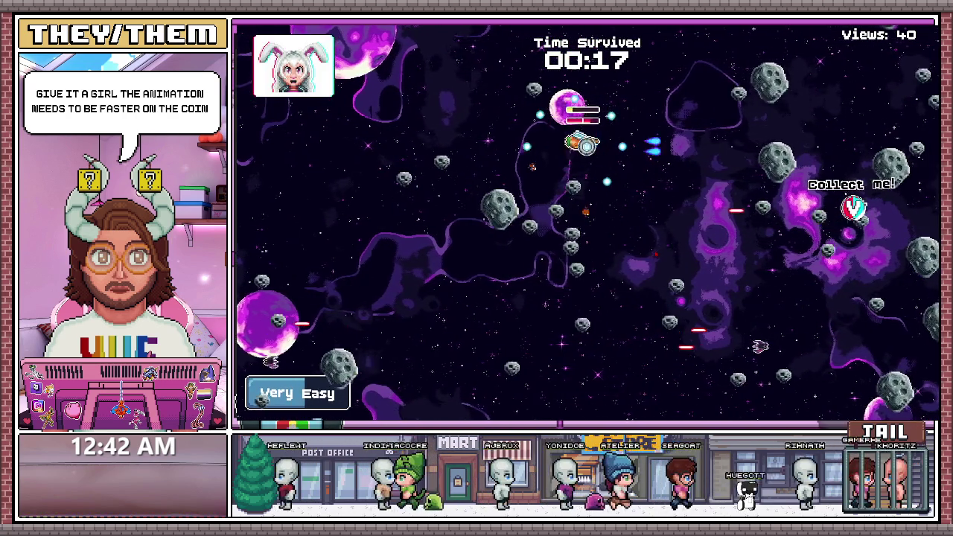
key("Up")
key("Down")
key("Right")
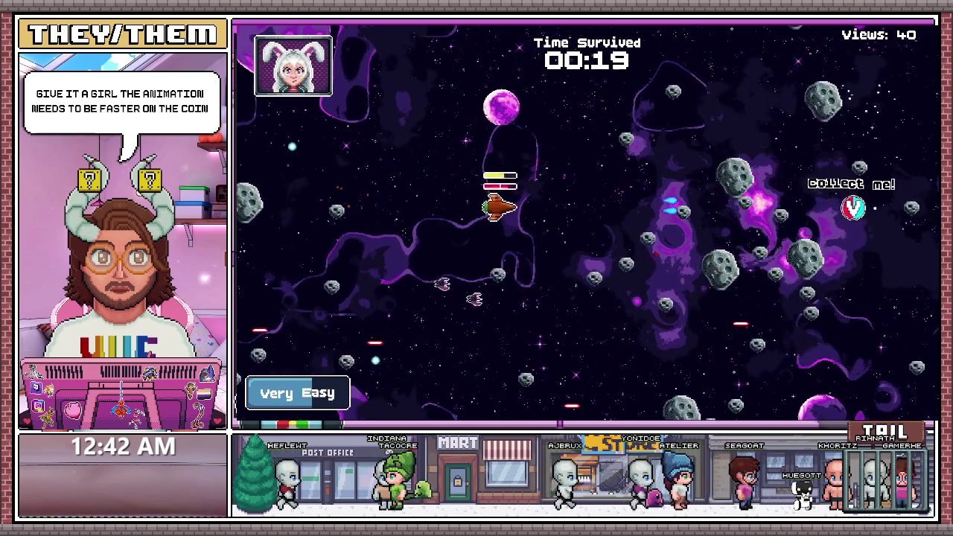
key("Up")
key("Left")
key("Down")
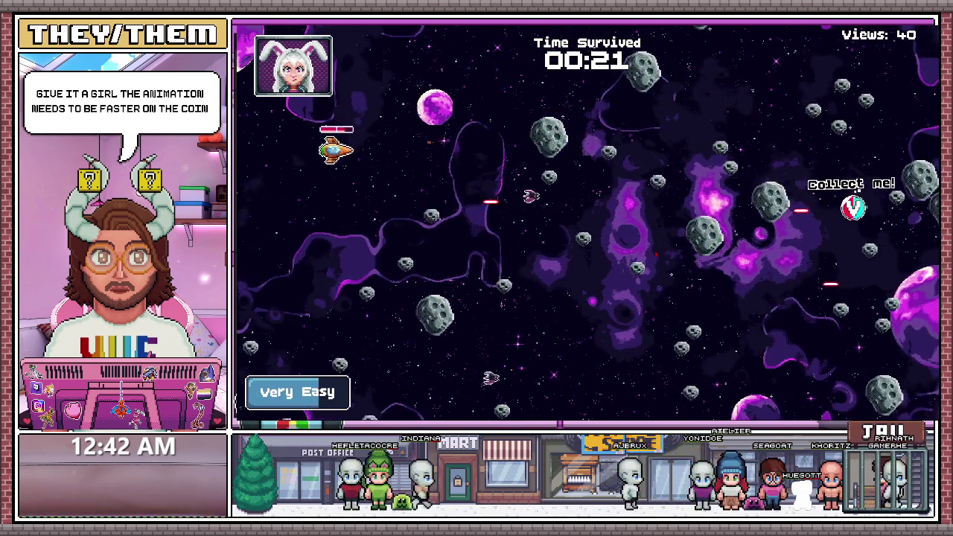
key("Right")
key("Down")
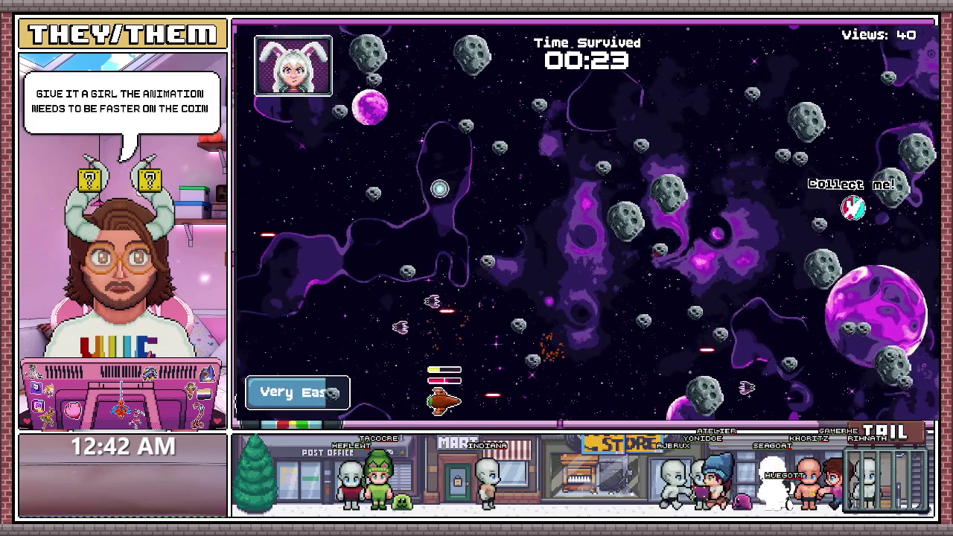
key("Up")
key("Left")
key("Up")
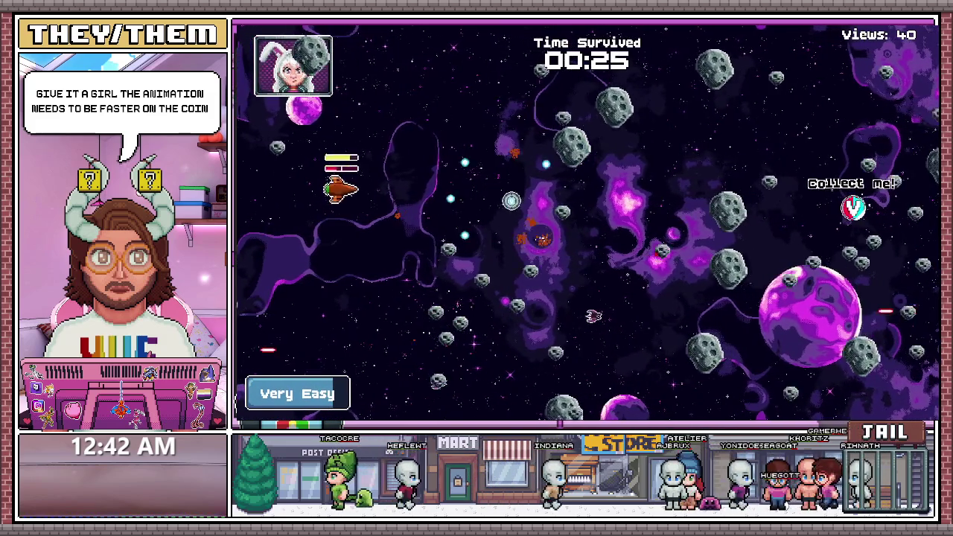
key("Right")
key("Down")
key("Left")
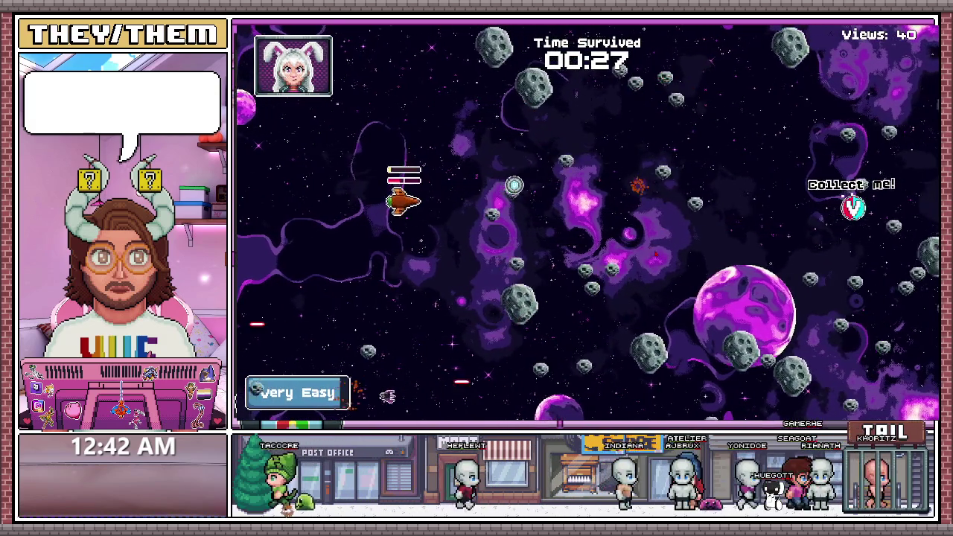
key("Up")
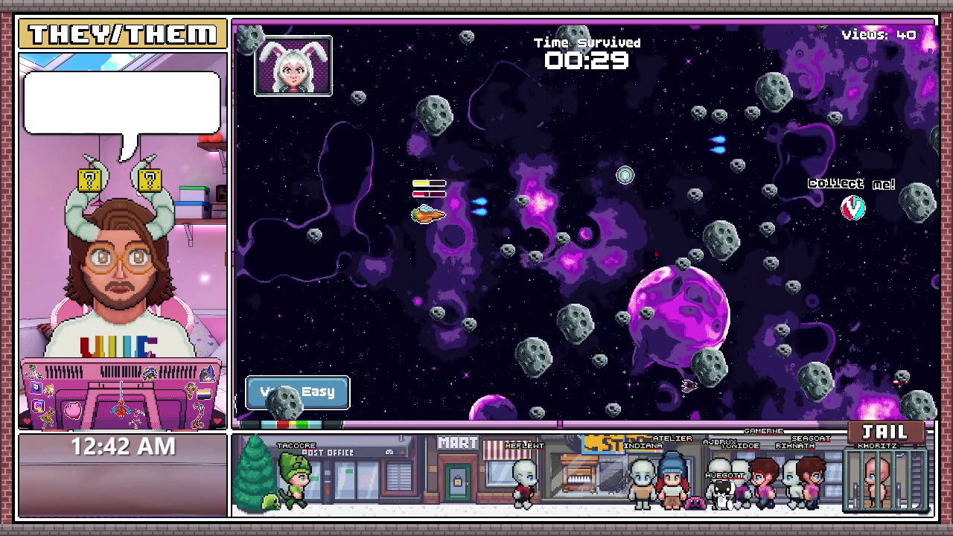
key("Up")
key("Right")
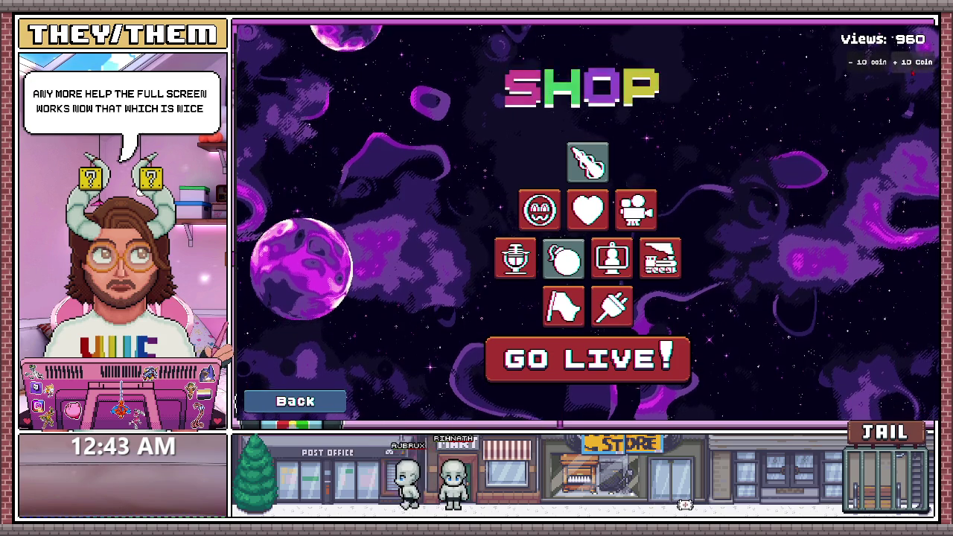
Go live for another run, survive until Stream Over at 01:05, then return to the Shop.
mouse_move(636, 209)
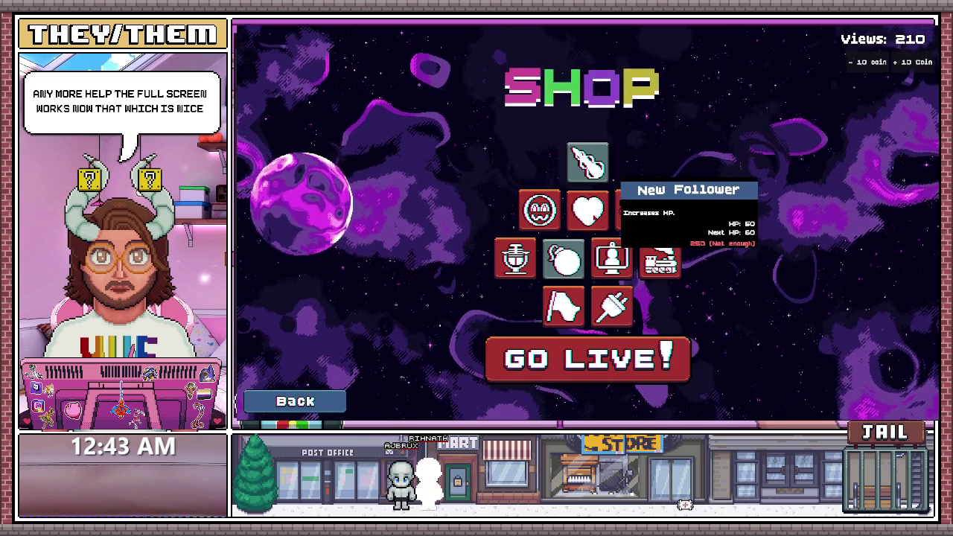
mouse_move(660, 261)
left_click(599, 344)
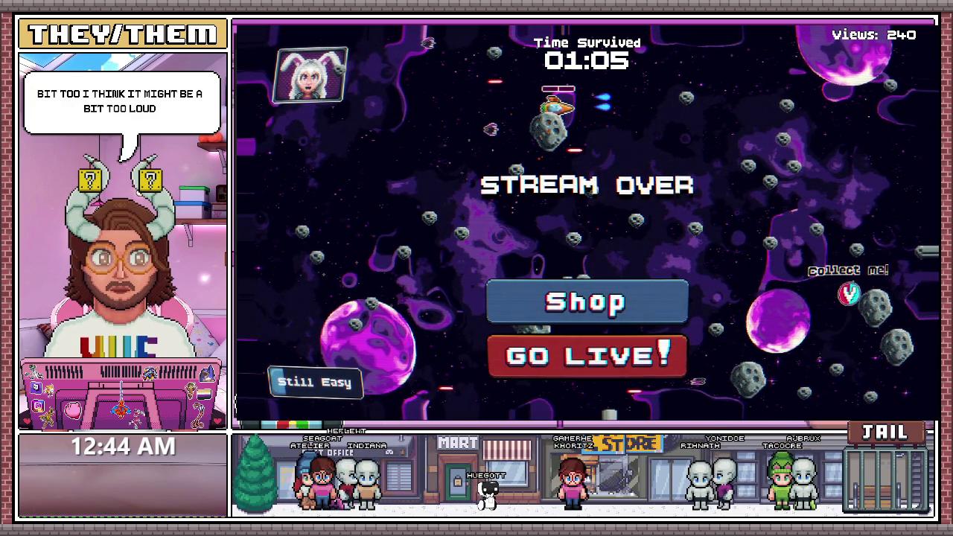
left_click(688, 324)
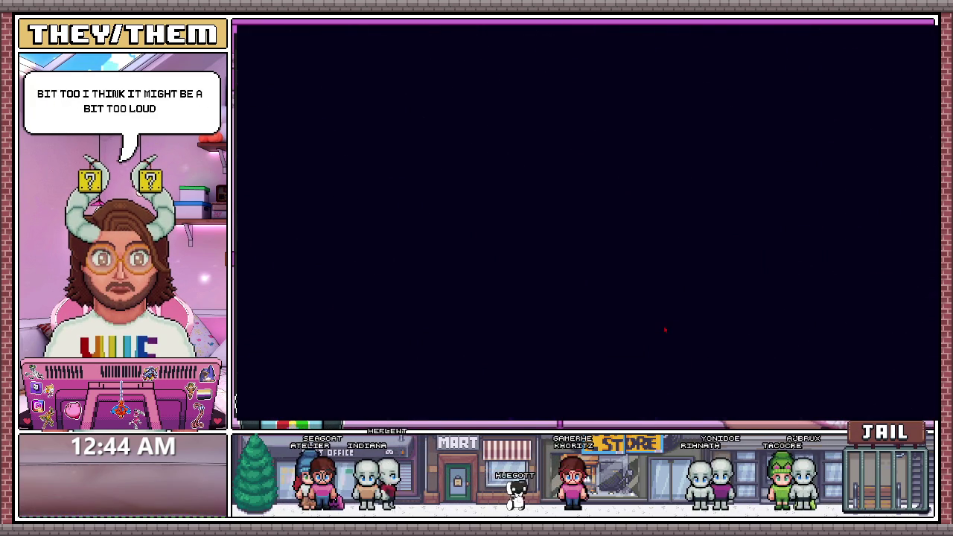
Play another run, pause with Esc, and show the editor's Debugger errors for the Byebye voice line.
left_click(654, 339)
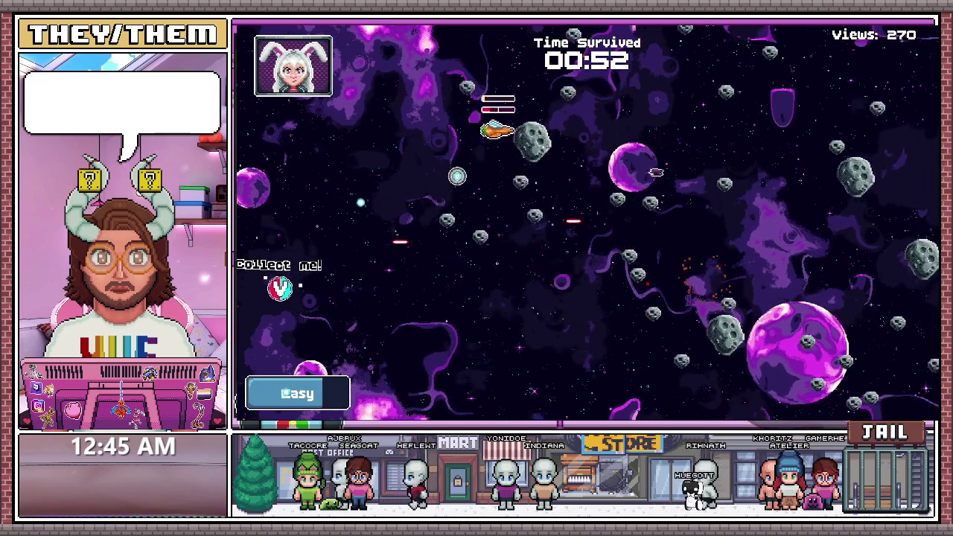
key("Escape")
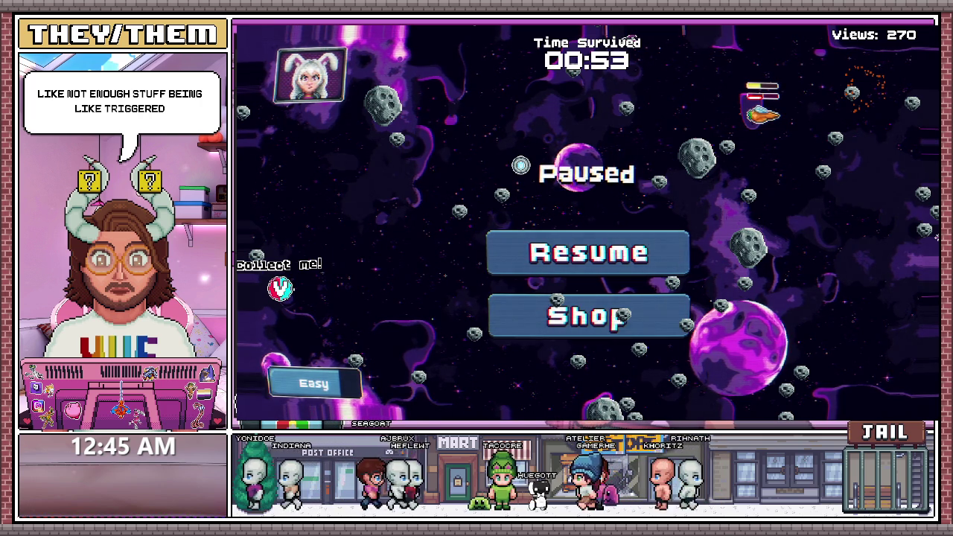
key("F8")
left_click(423, 403)
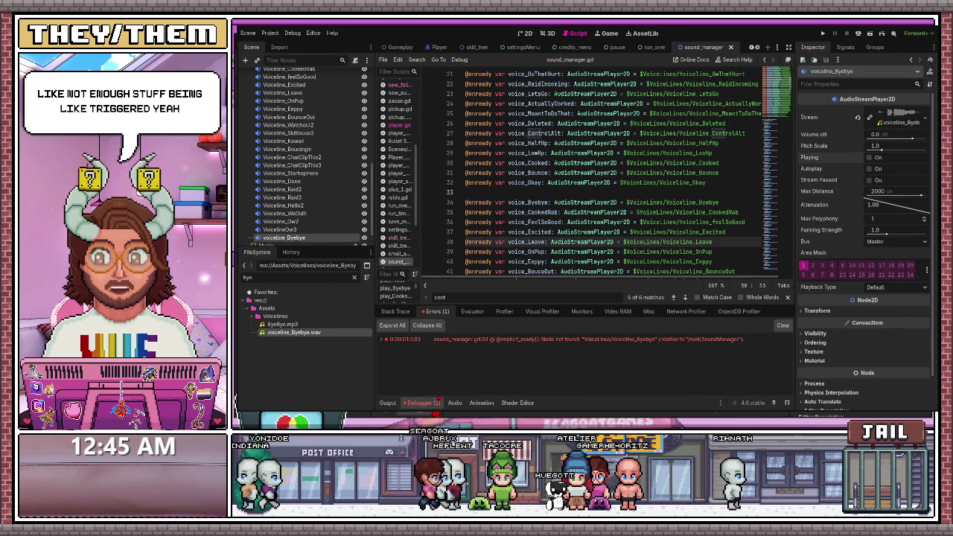
Repoint line 34 to the voiceline_Byebye node, then relaunch and stop the game to verify.
double_click(551, 340)
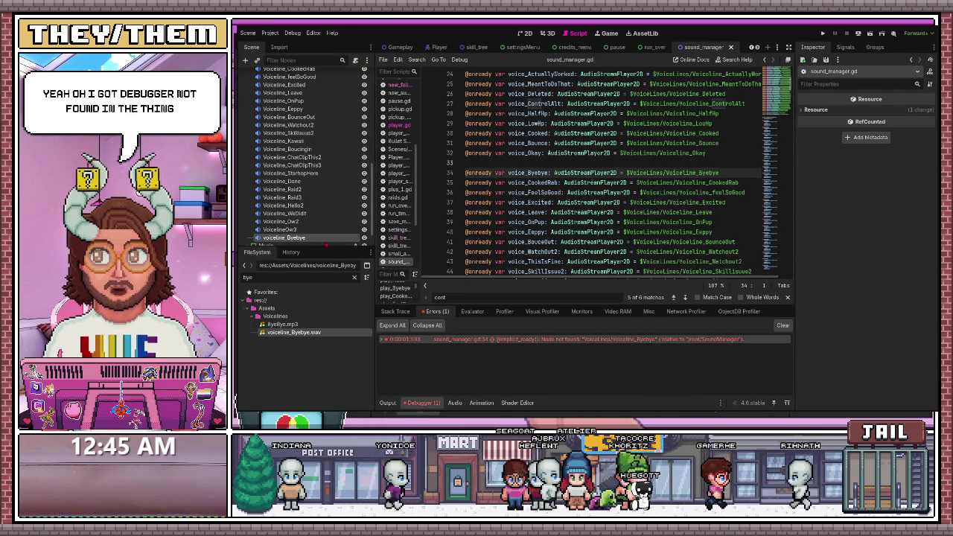
mouse_move(291, 237)
left_mouse_down()
mouse_move(745, 179)
mouse_move(702, 178)
left_mouse_up()
left_click_drag(578, 172, 668, 173)
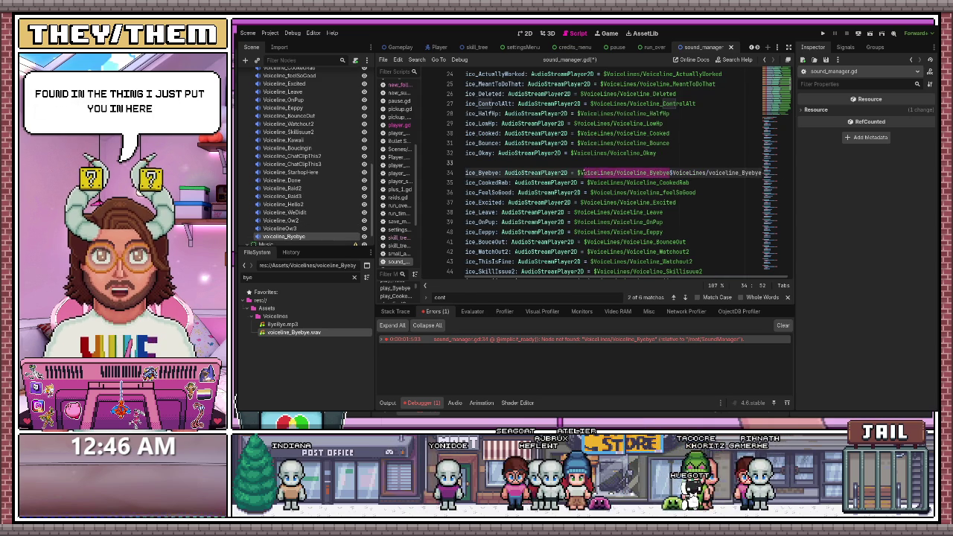
key("BackSpace")
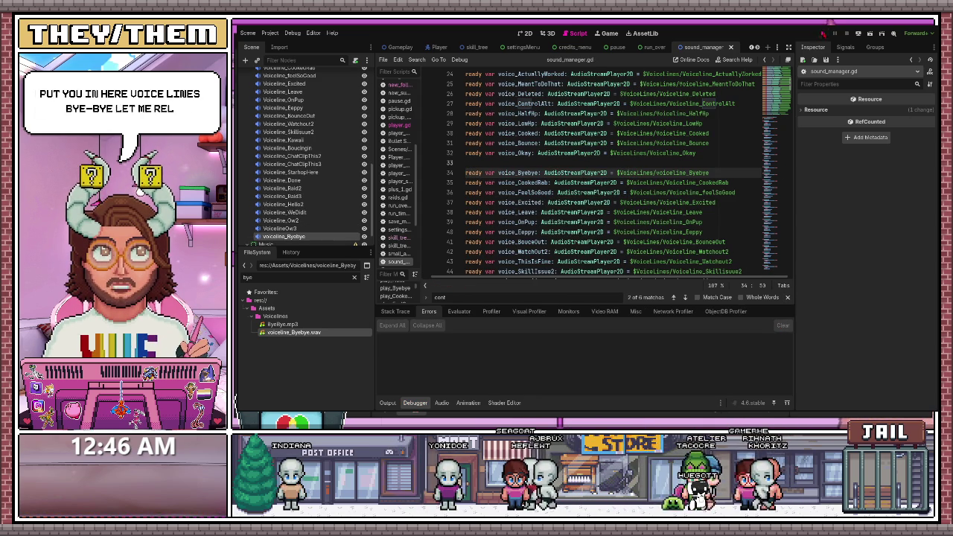
key("F5")
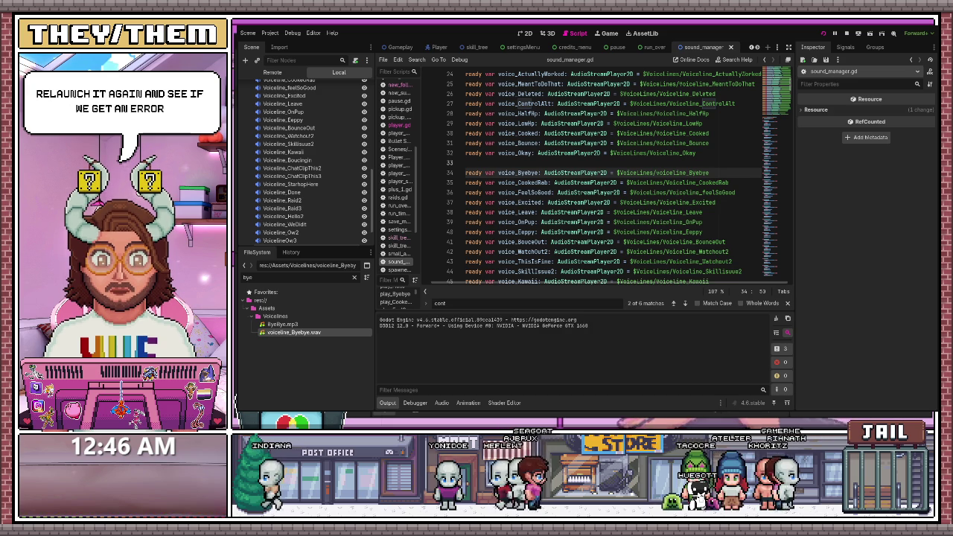
key("F8")
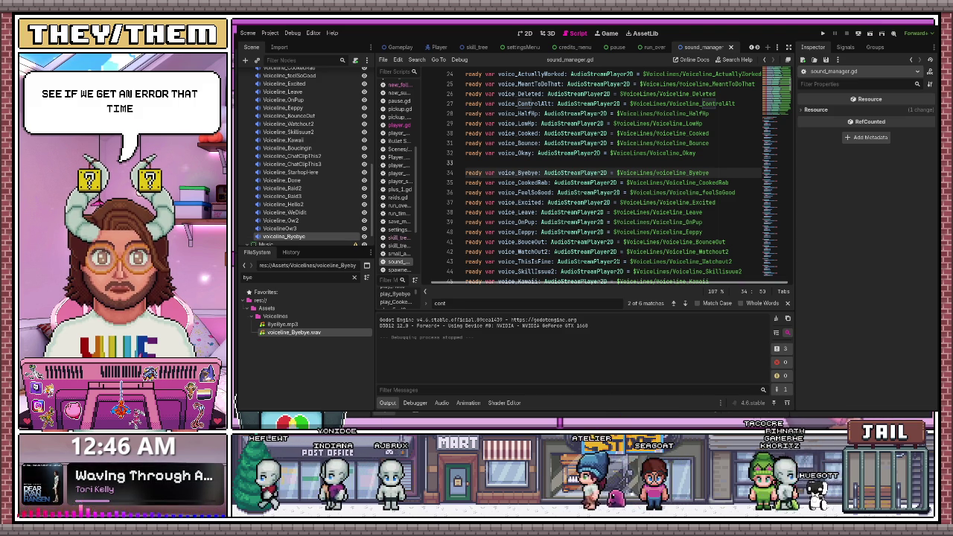
Copy the voice_timer declaration into three new lines below it.
scroll(611, 175, "down", 2)
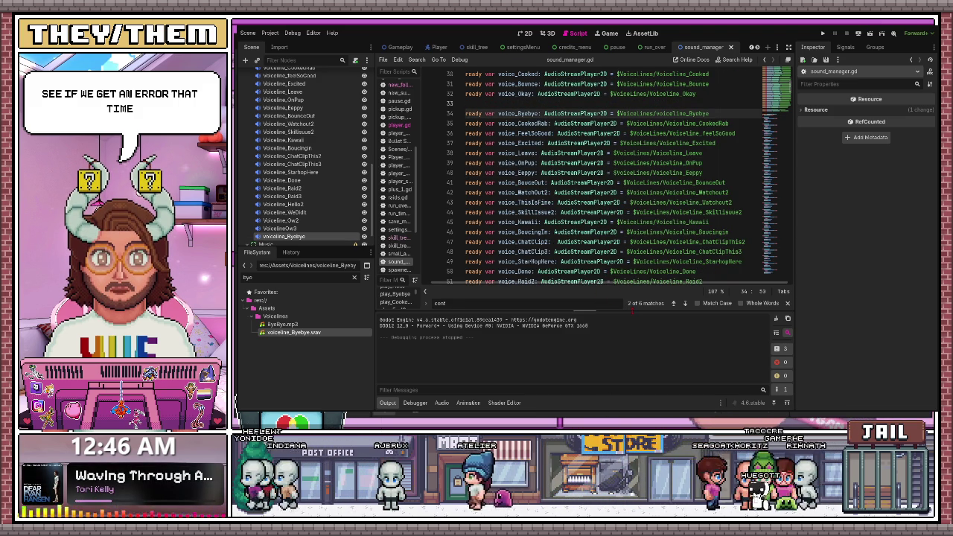
scroll(606, 227, "down", 15)
scroll(605, 227, "up", 8)
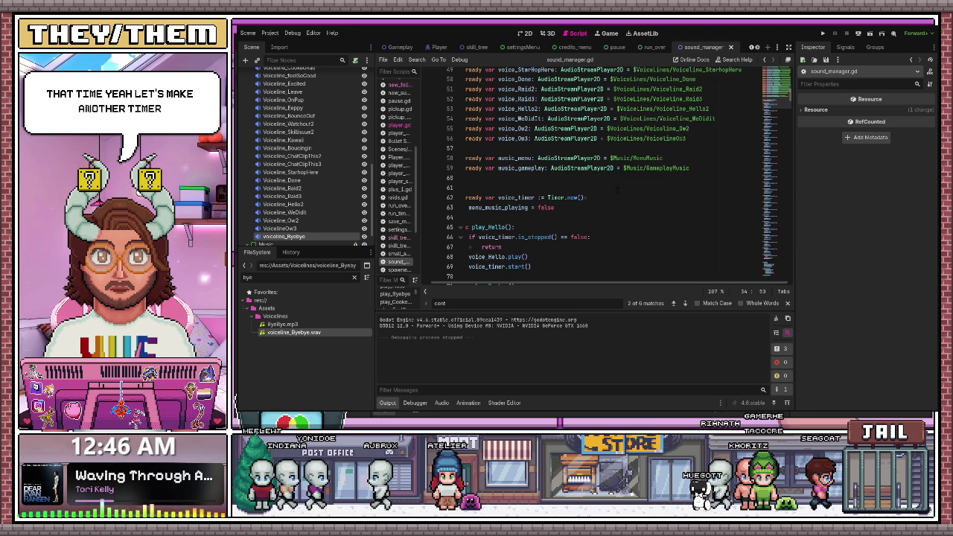
left_click_drag(528, 286, 459, 284)
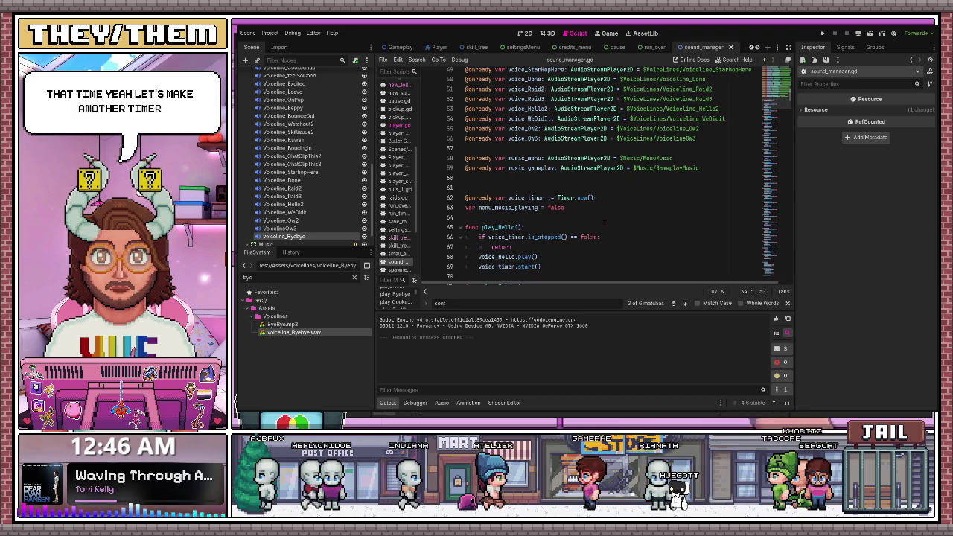
left_click_drag(596, 197, 466, 197)
key("ctrl+c")
key("End")
key("Return")
key("ctrl+v")
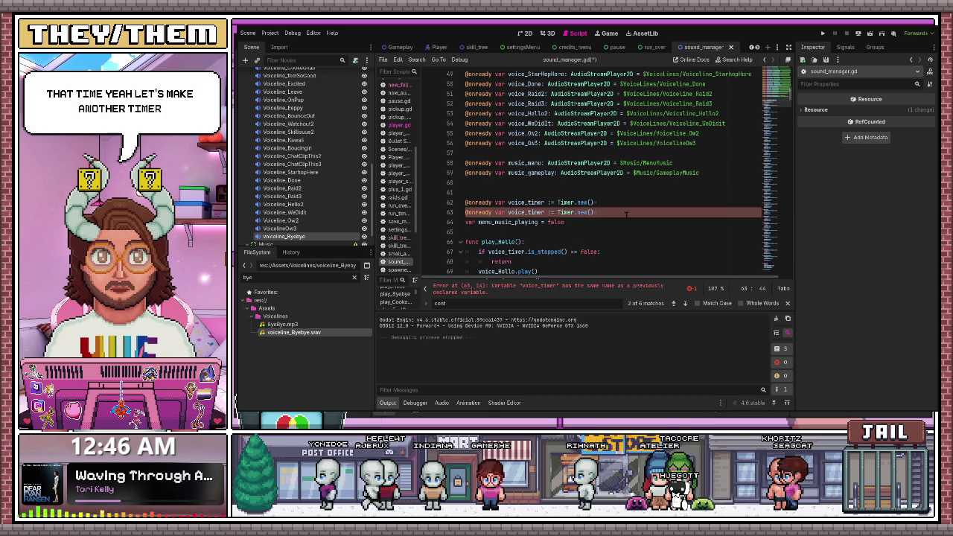
key("Return")
key("ctrl+v")
key("Return")
key("ctrl+v")
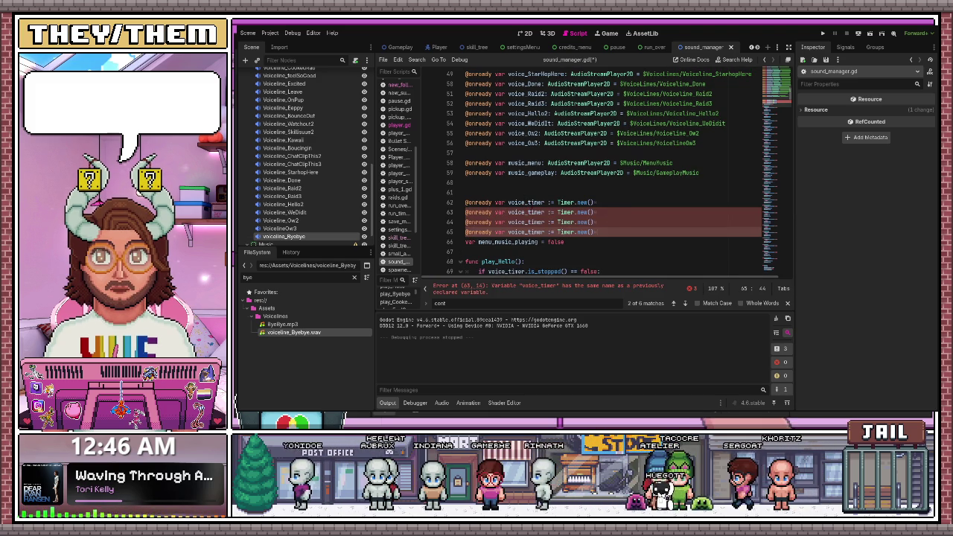
Rename the copies voice_randomline, voice_hurtLine and voice_killline, then save sound_manager.gd.
left_click(536, 202)
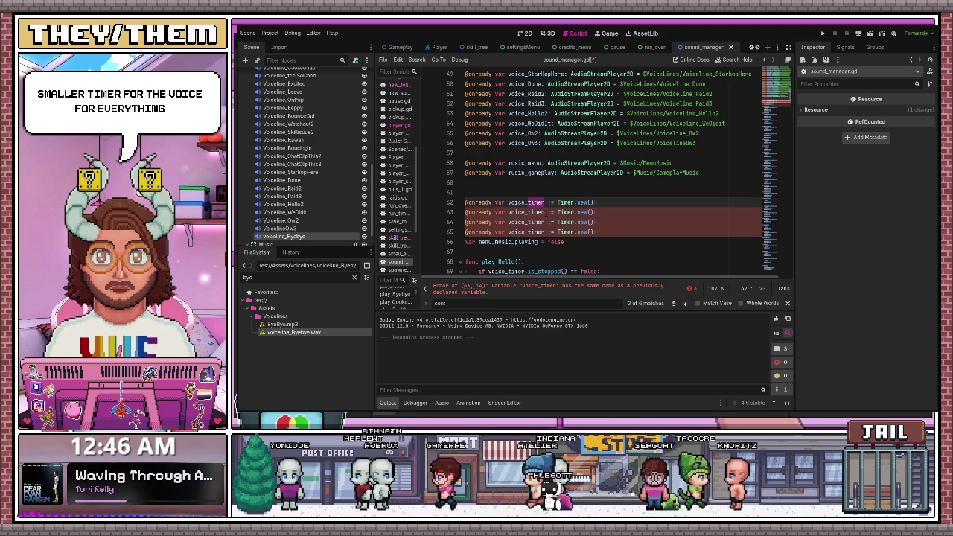
key("Down")
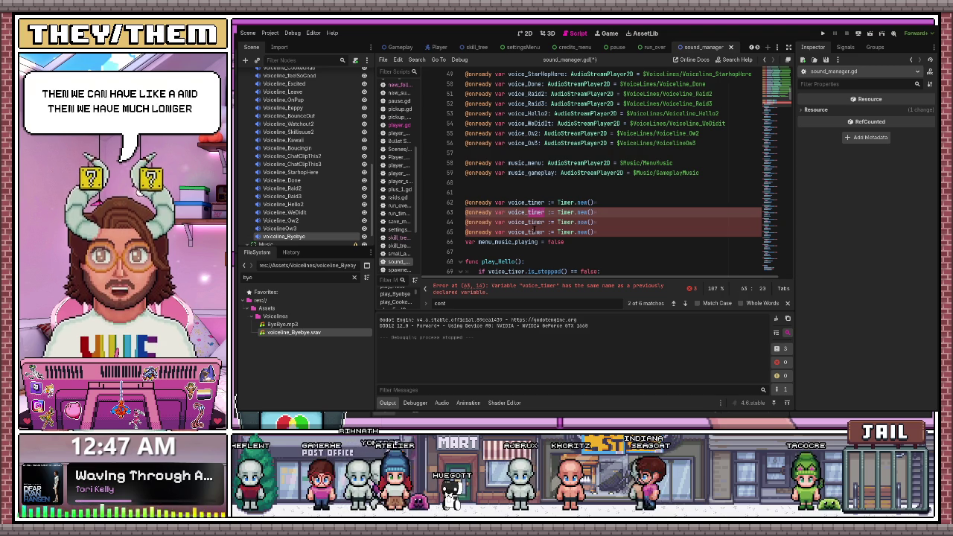
type("randomp")
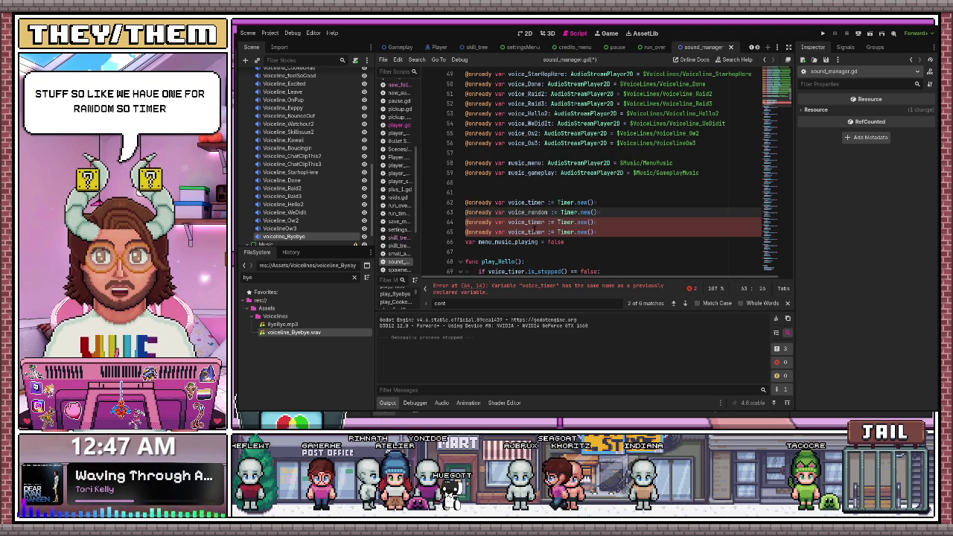
type("ine")
left_click(538, 221)
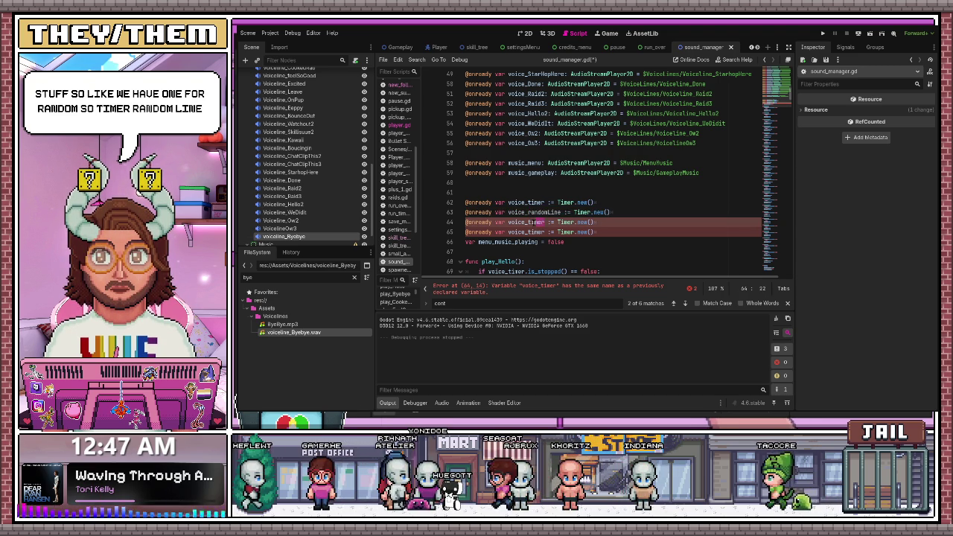
double_click(538, 222)
type("h")
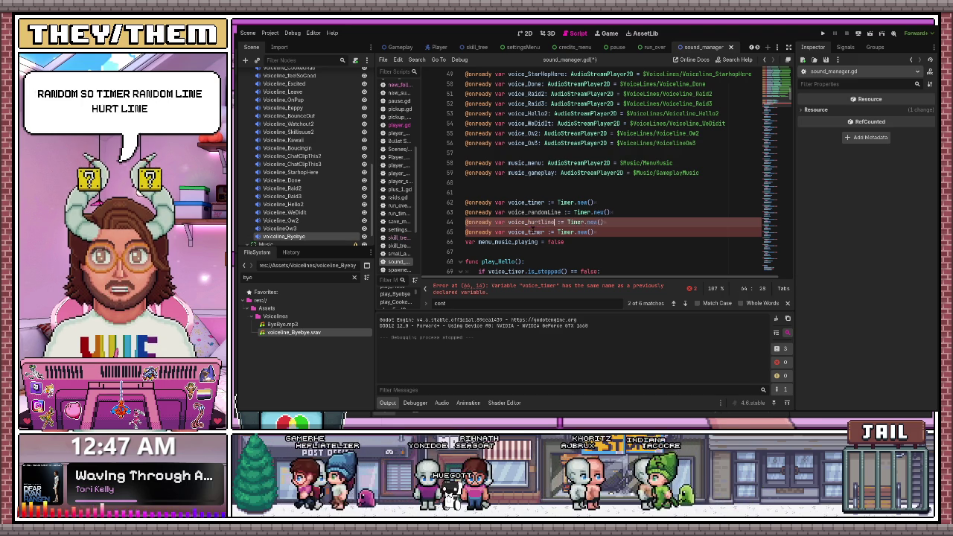
type("urtLine")
left_click(548, 231)
double_click(538, 231)
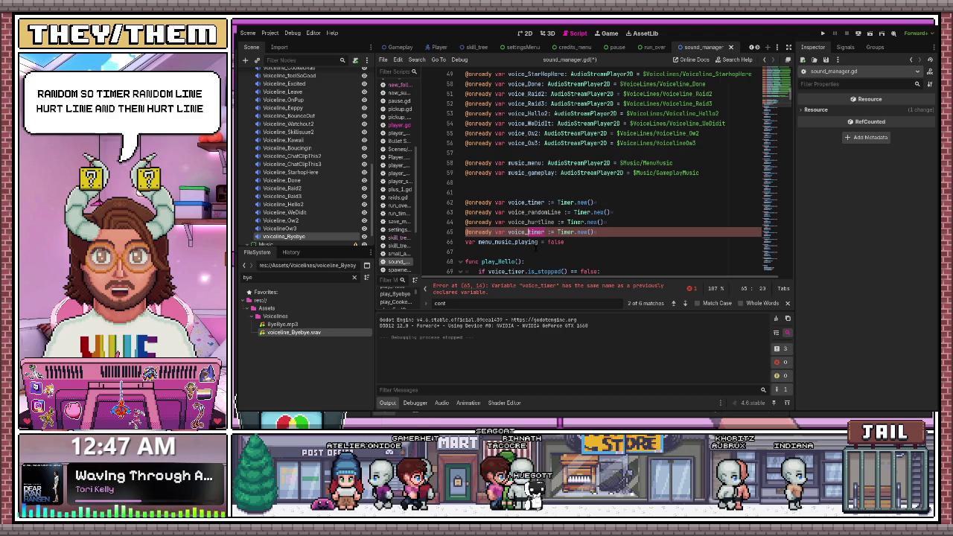
type("killline")
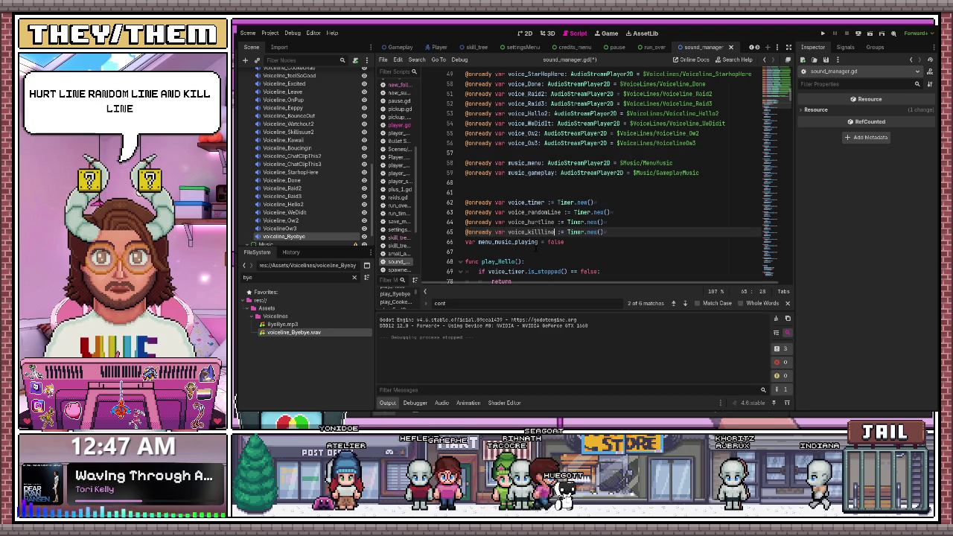
left_click(528, 213)
key("BackSpace")
type("l")
key("ctrl+s")
scroll(529, 212, "down", 5)
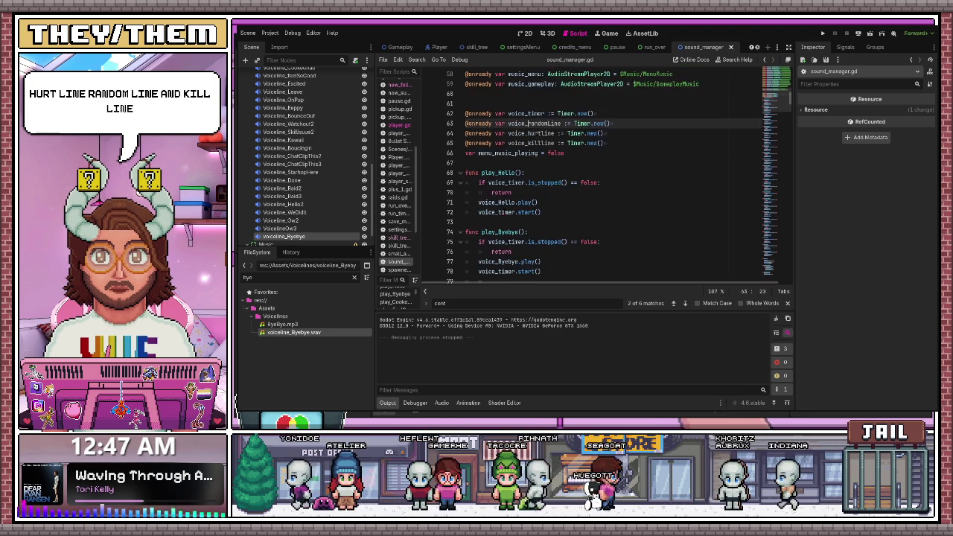
Paste the voice_timer setup lines (wait_time 3.0, one_shot true, add_child) three more times in _ready.
scroll(509, 215, "down", 20)
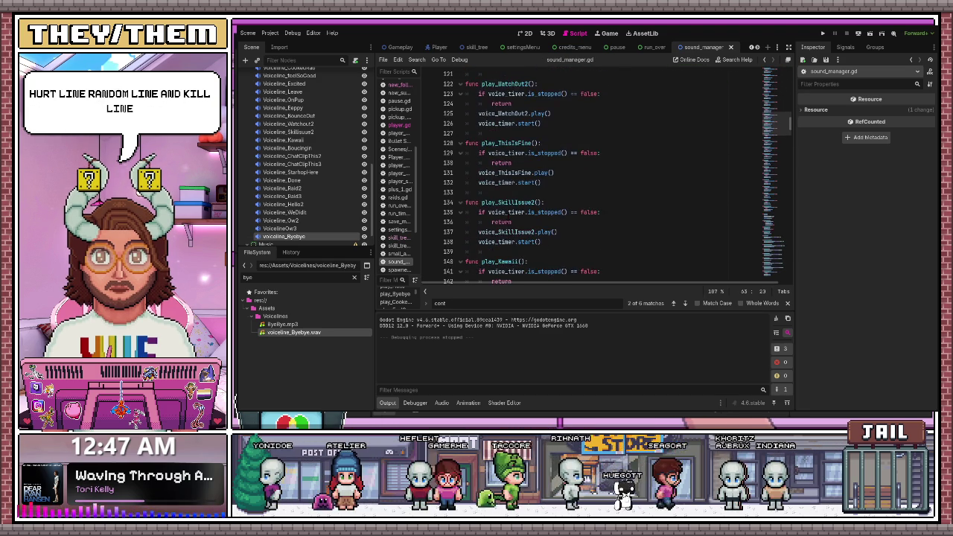
scroll(509, 215, "down", 1)
scroll(596, 175, "down", 15)
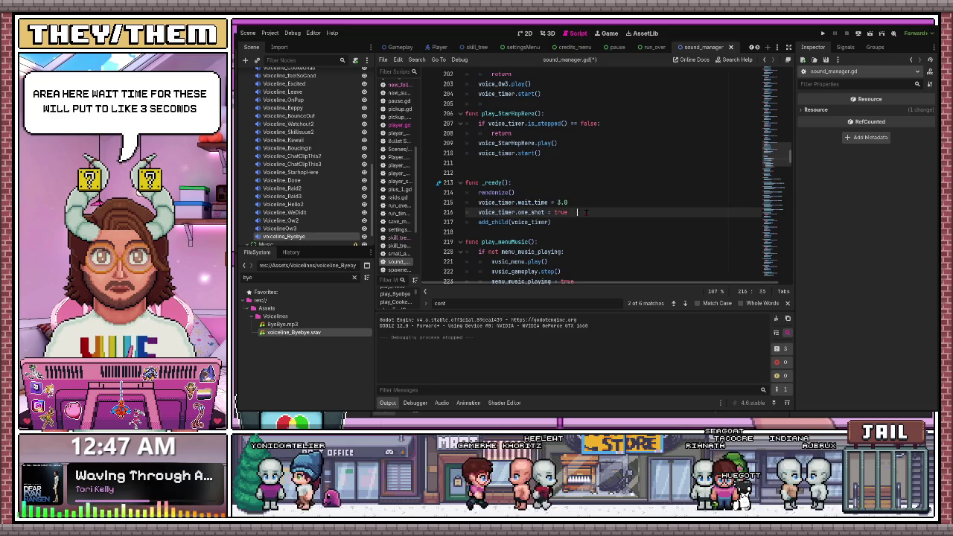
left_click_drag(586, 212, 488, 202)
left_click_drag(555, 222, 478, 203)
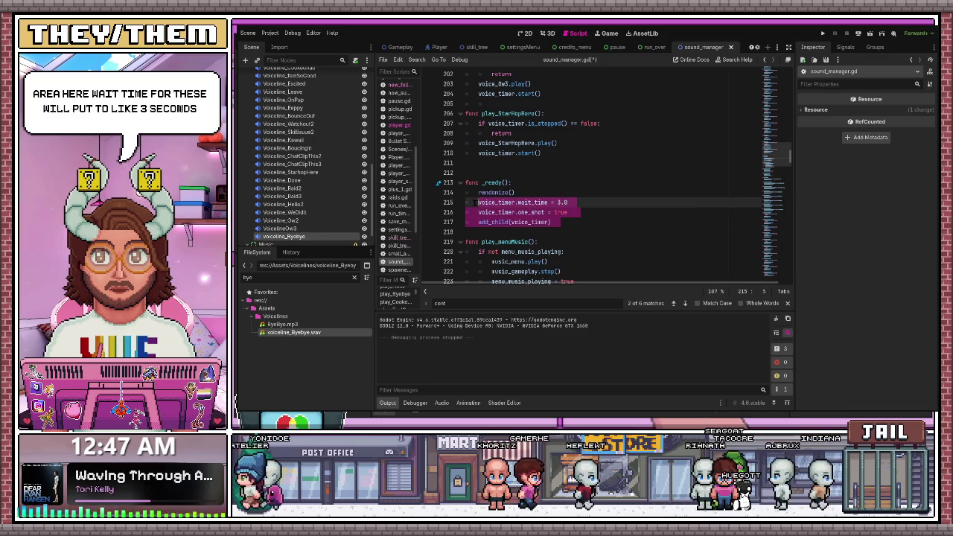
key("Return")
key("Return")
key("ctrl+v")
key("Return")
key("Return")
key("ctrl+v")
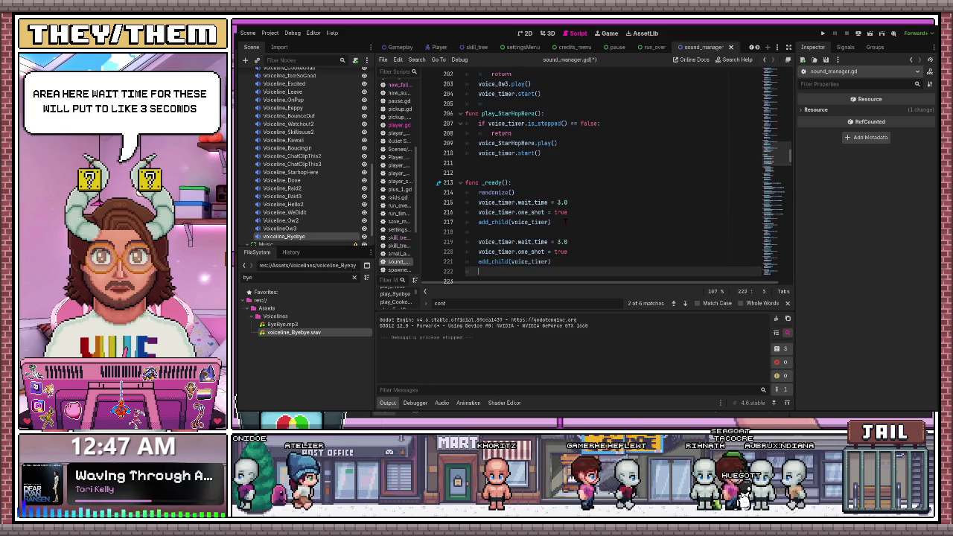
key("Return")
key("Return")
key("ctrl+v")
left_click(574, 185)
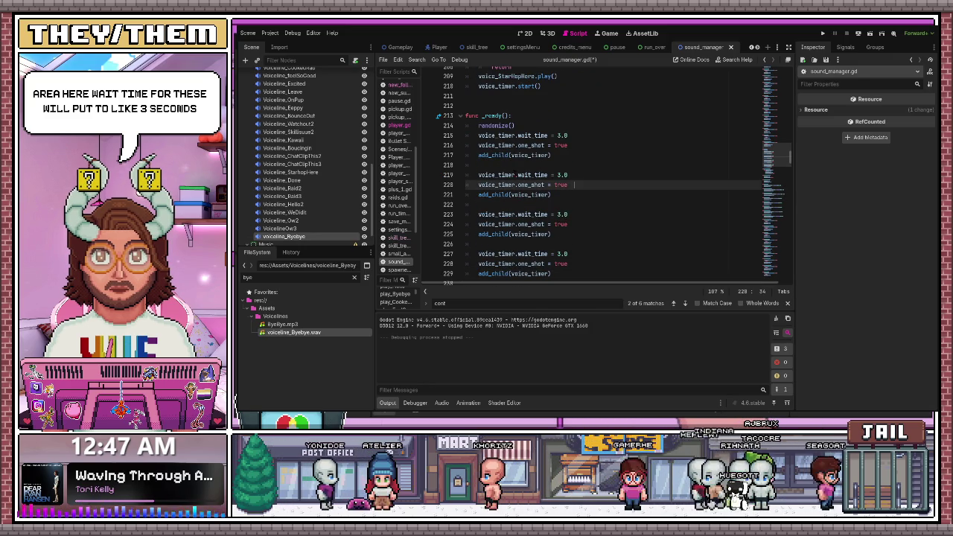
key("F3")
key("F3")
Add a second is_stopped early-return check for voice_randomline in play_random and save.
scroll(581, 175, "down", 3)
scroll(563, 224, "down", 5)
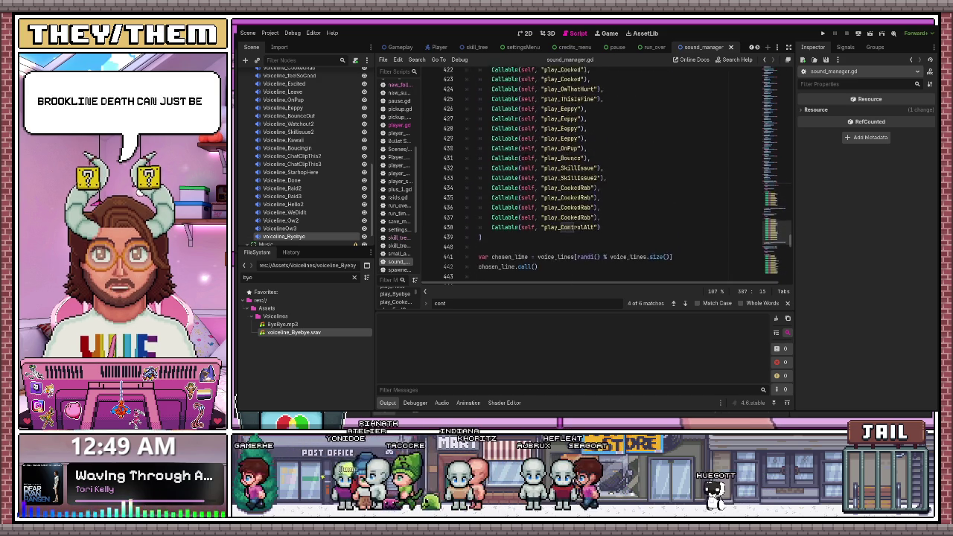
scroll(564, 227, "up", 15)
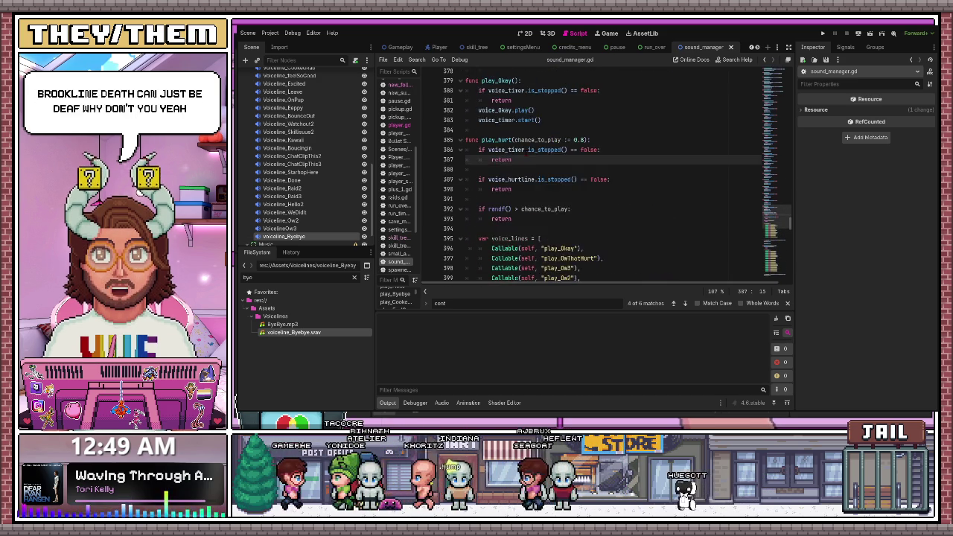
scroll(625, 171, "down", 1)
scroll(626, 172, "down", 3)
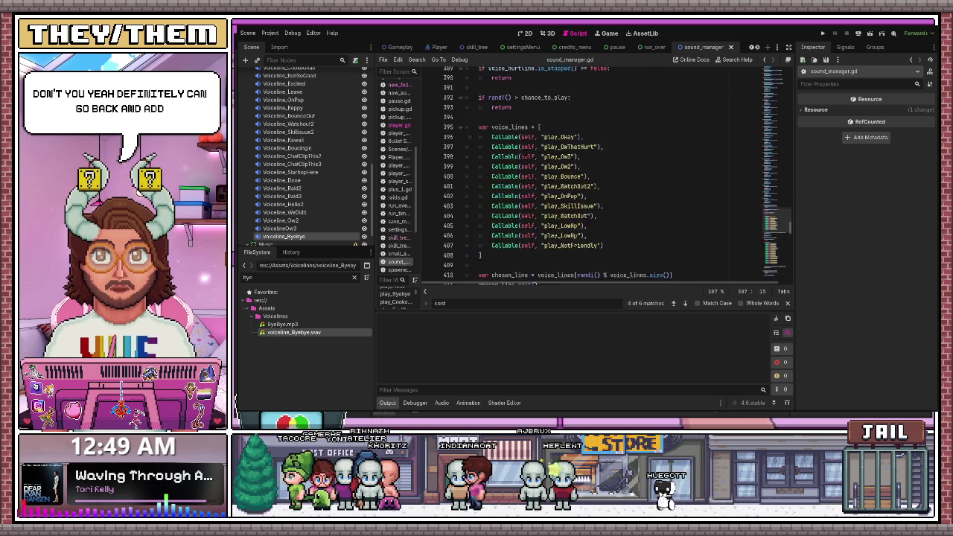
scroll(626, 172, "down", 15)
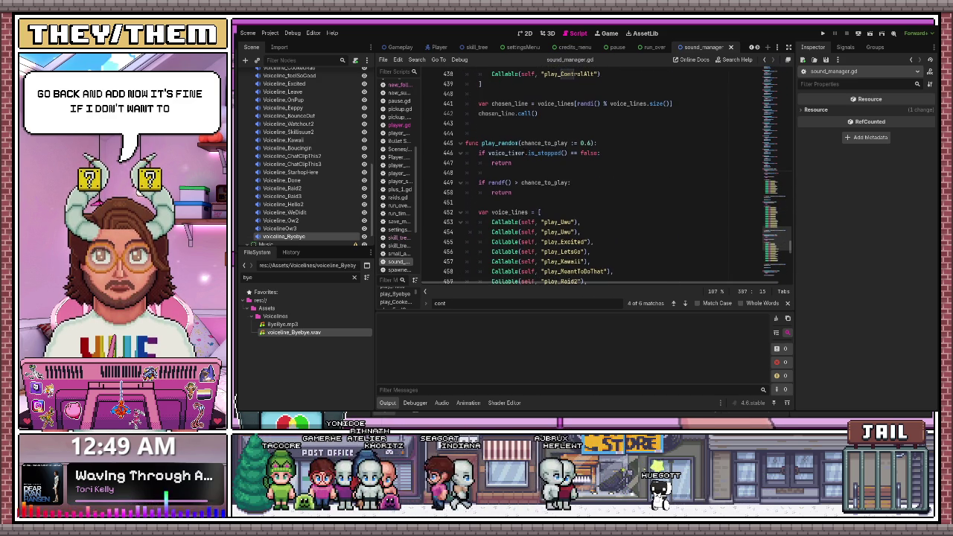
left_click(526, 163)
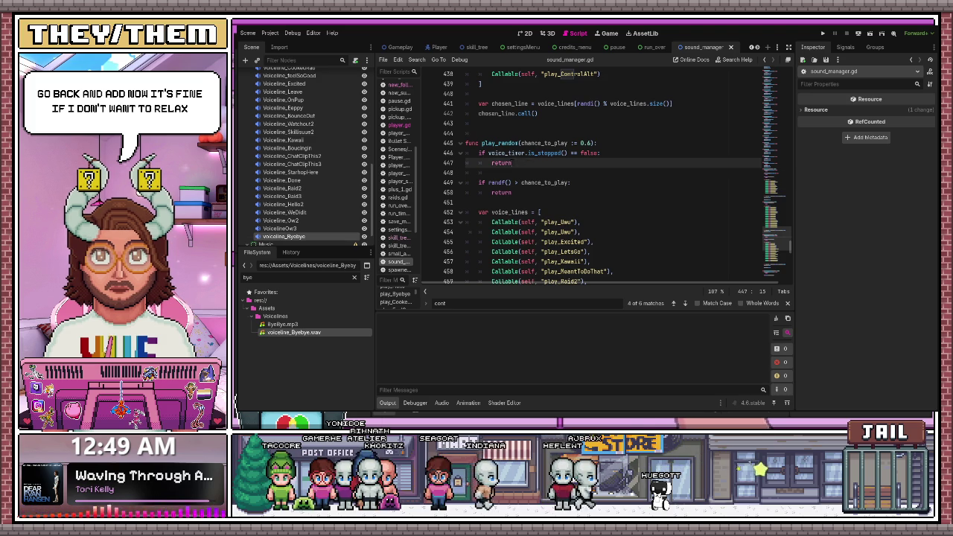
key("Return")
key("Return")
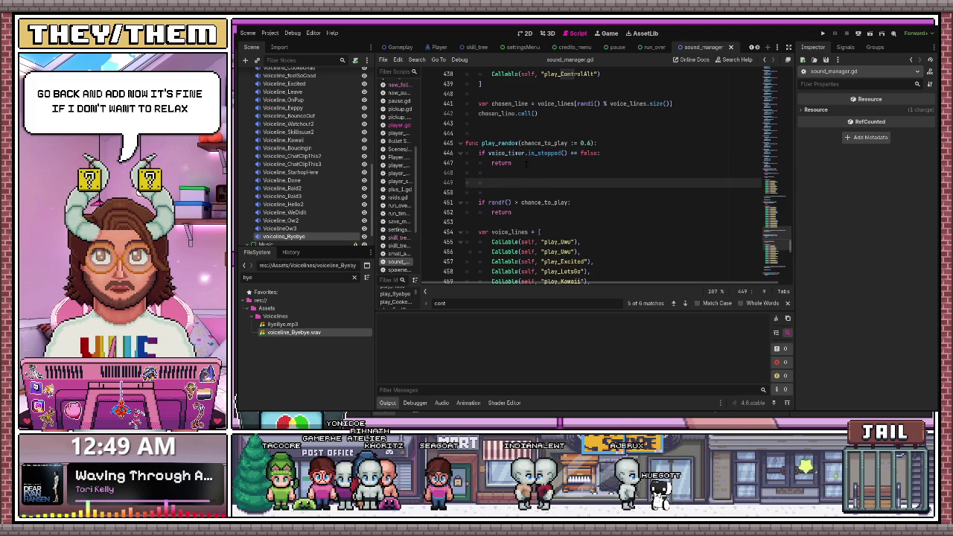
type("if voice_timer.is_stopped() == false: \t\treturn")
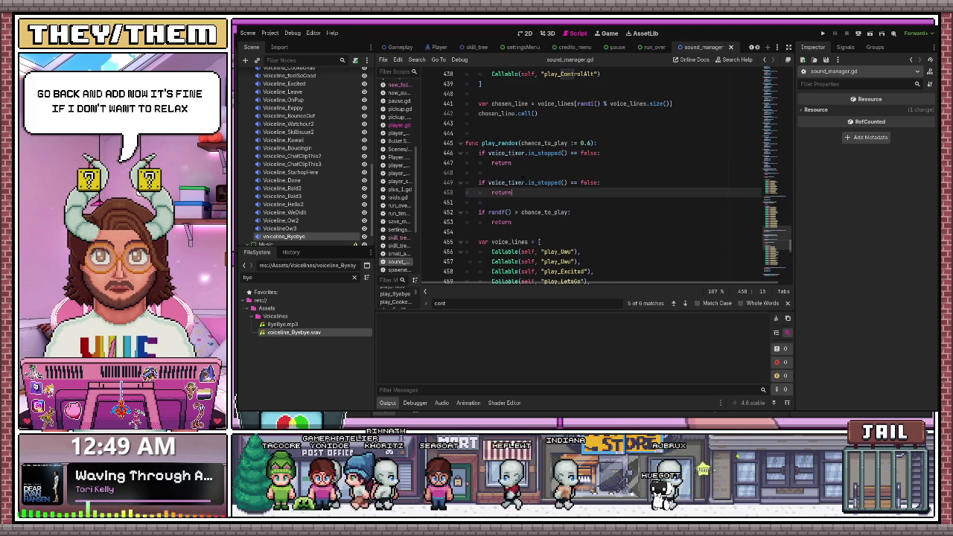
left_click(519, 183)
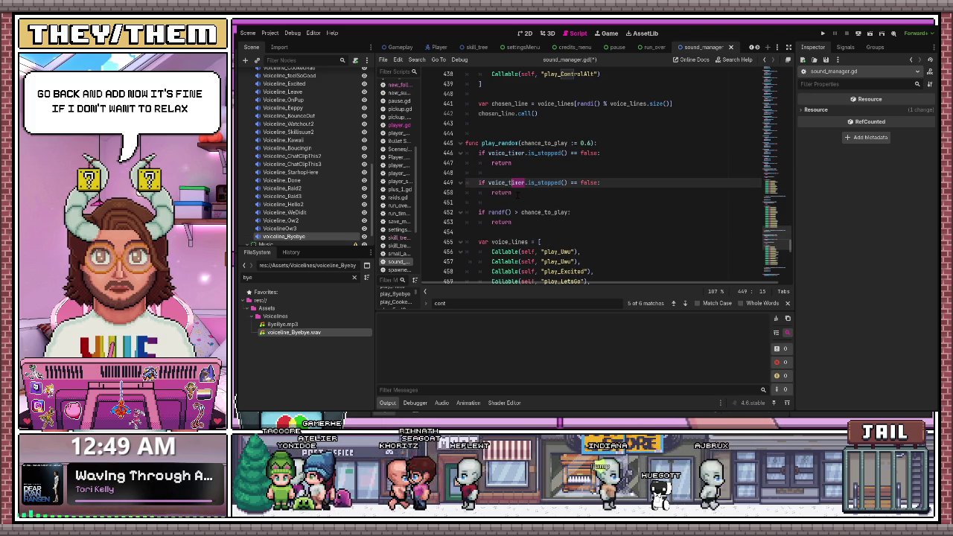
type("andomline")
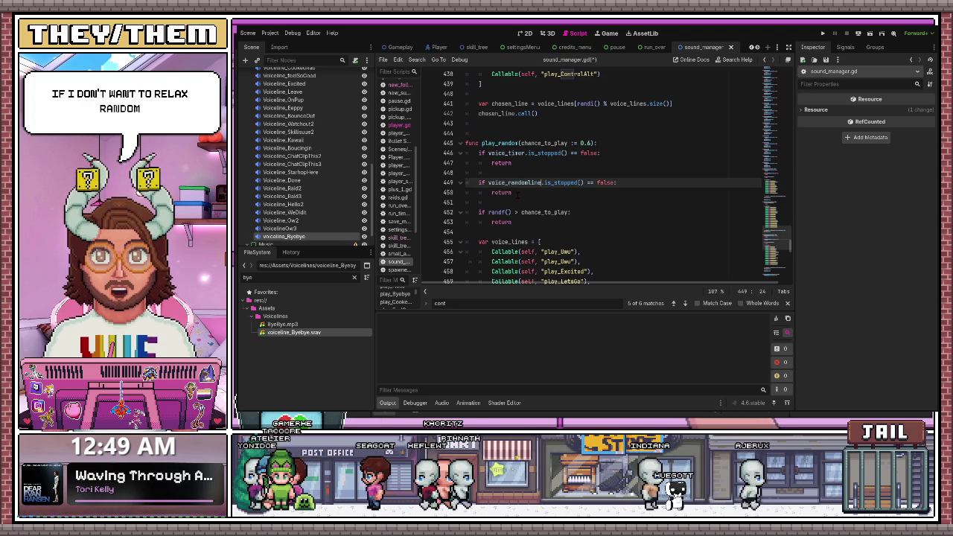
left_click(522, 203)
key("ctrl+s")
scroll(522, 205, "down", 15)
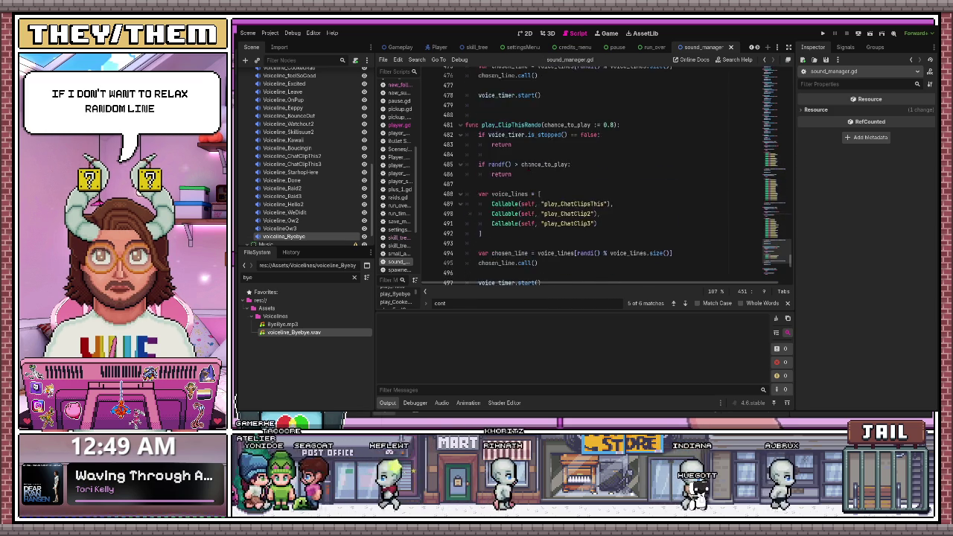
scroll(521, 179, "up", 2)
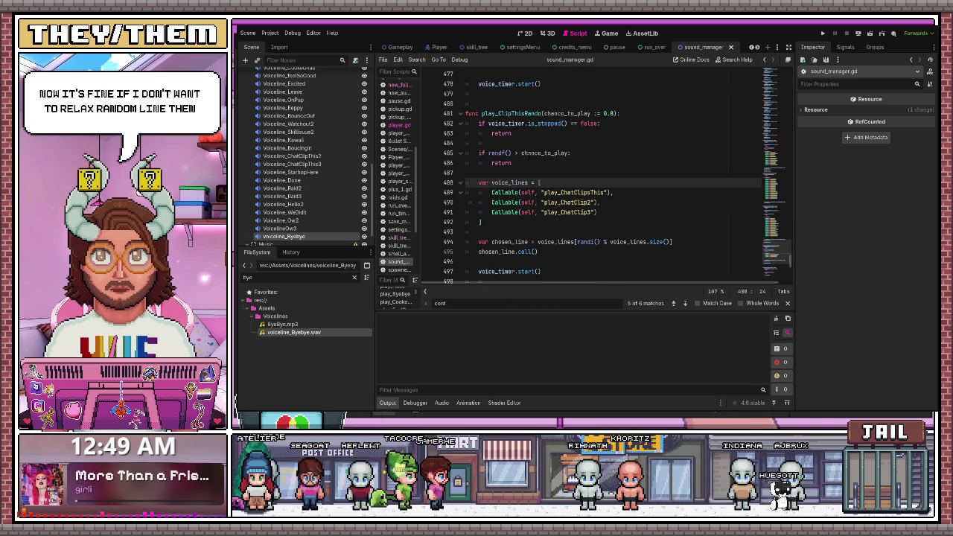
scroll(528, 155, "up", 20)
scroll(529, 156, "up", 15)
scroll(528, 158, "up", 20)
scroll(528, 158, "up", 8)
key("ctrl+j")
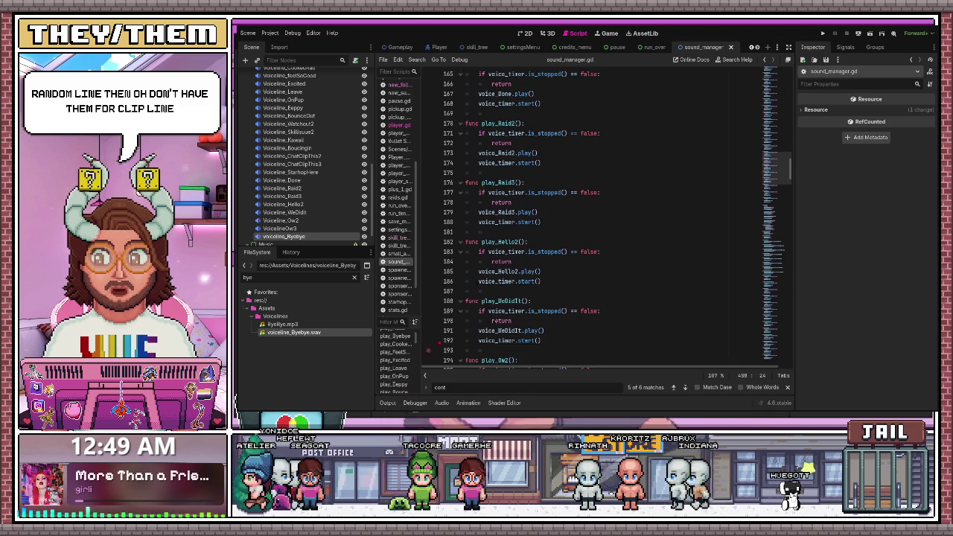
scroll(528, 157, "up", 12)
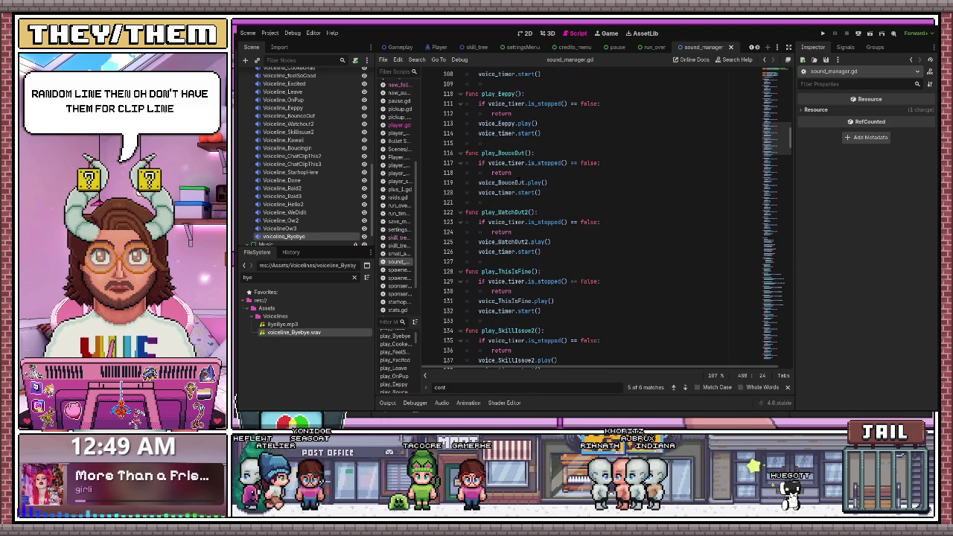
scroll(581, 216, "up", 12)
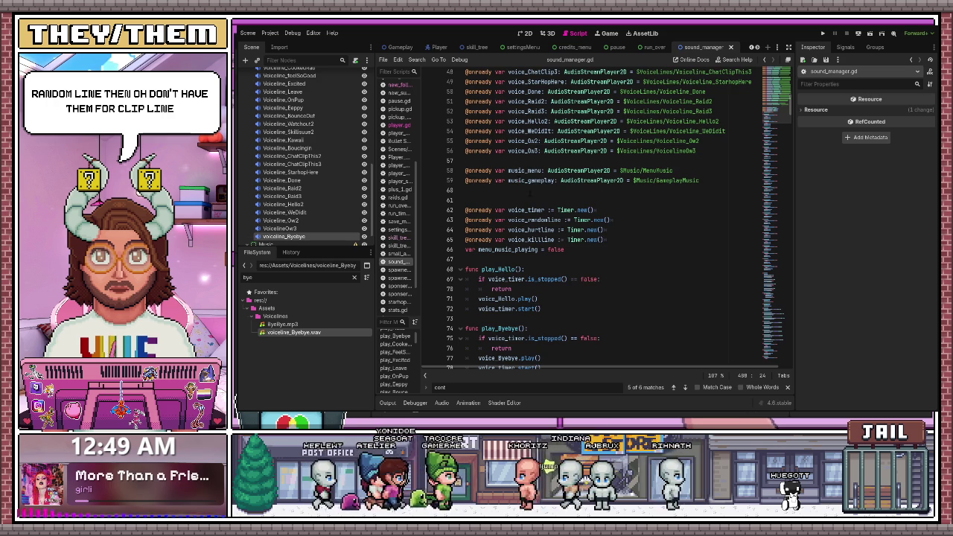
left_click_drag(605, 241, 480, 241)
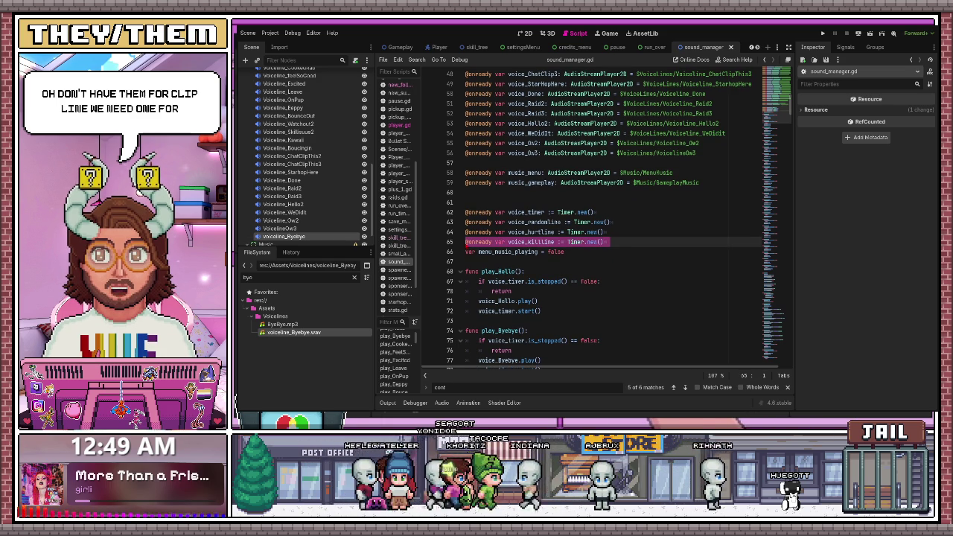
Duplicate the voice_killline declaration and rename the copy voice_clipline.
left_click(618, 239)
key("ctrl+shift+d")
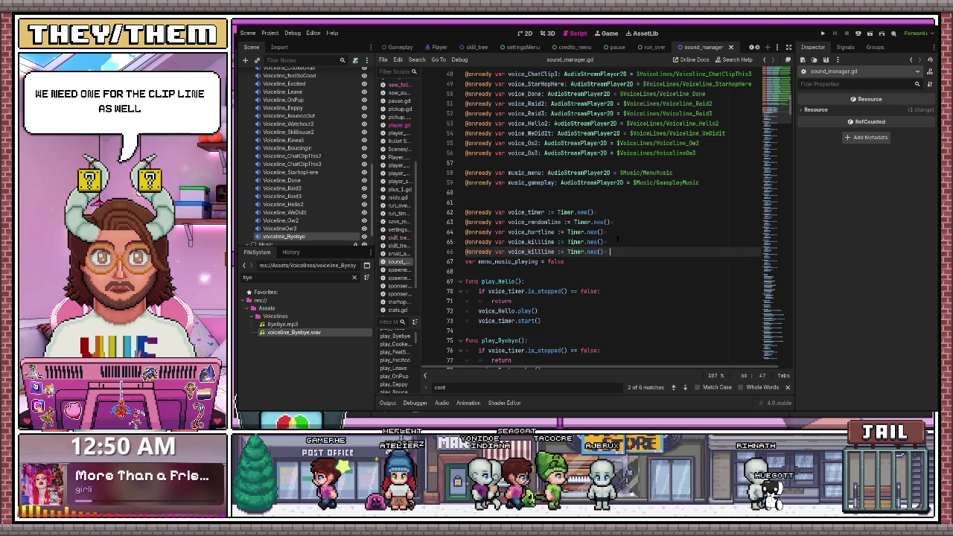
left_click(537, 252)
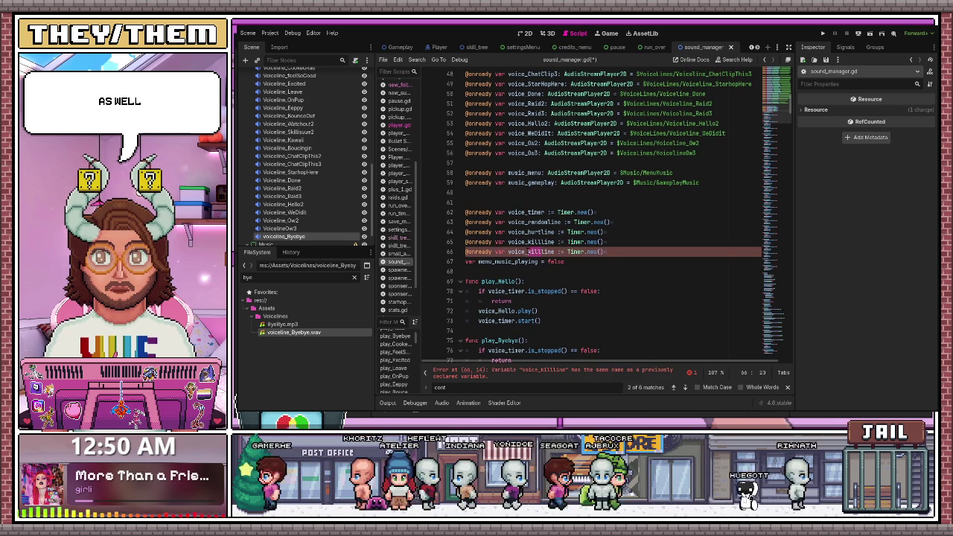
type("clip")
left_click(566, 222)
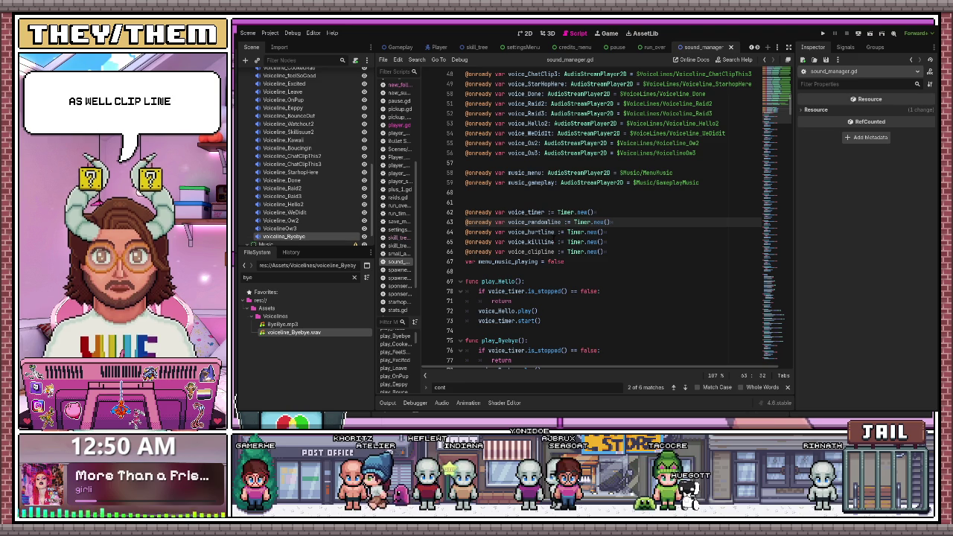
scroll(566, 222, "down", 20)
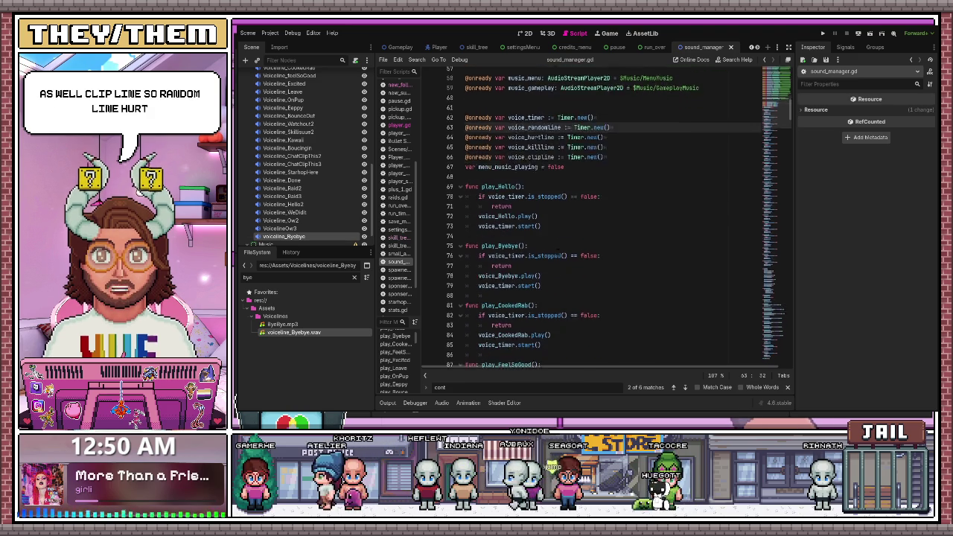
scroll(557, 250, "down", 20)
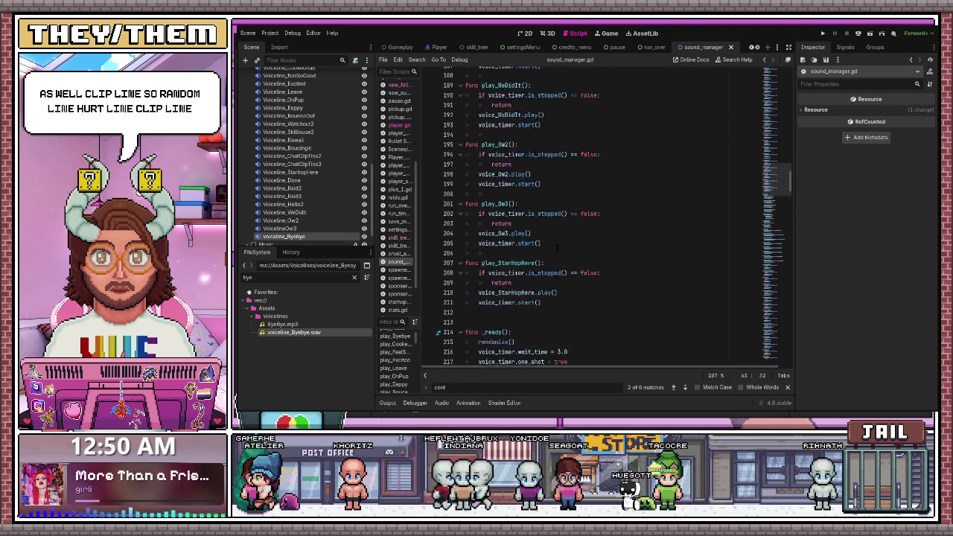
scroll(558, 248, "down", 15)
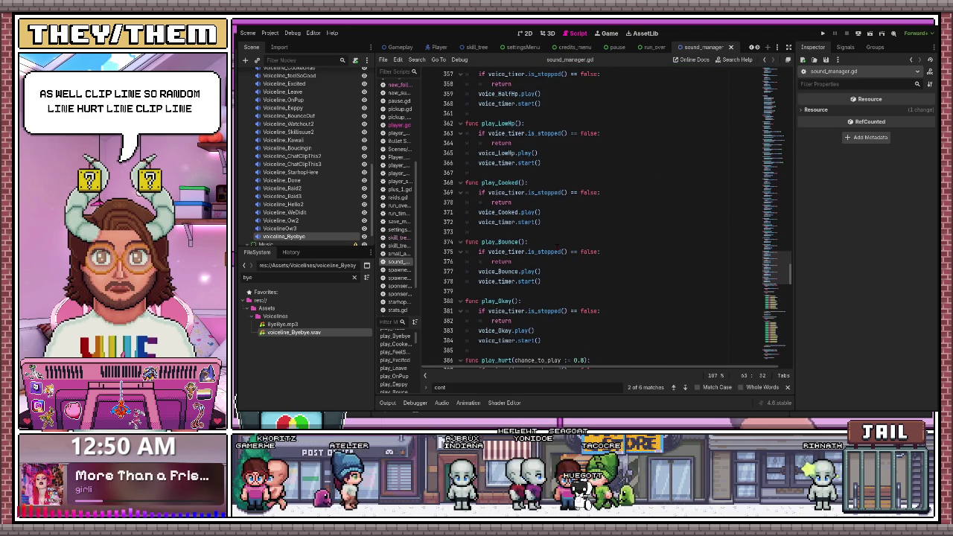
scroll(558, 248, "down", 5)
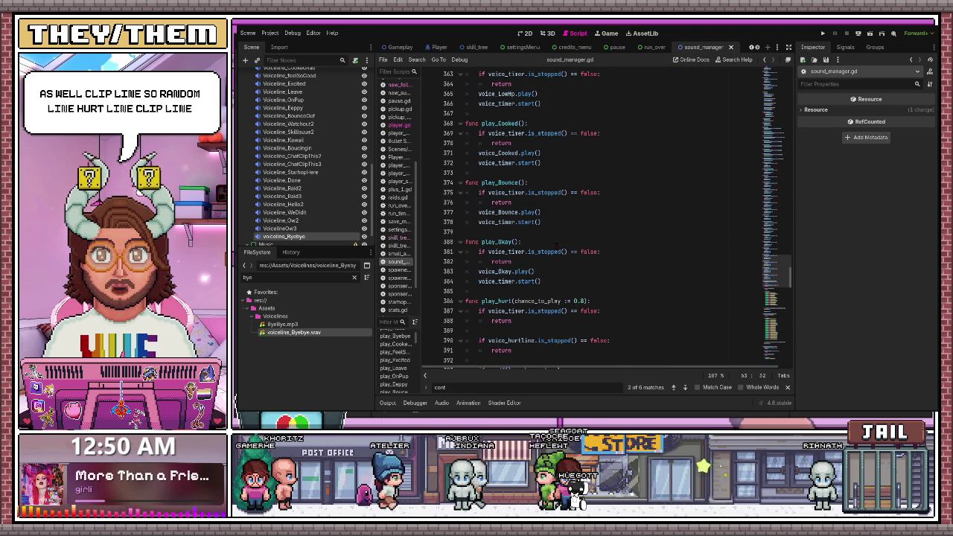
scroll(557, 245, "down", 3)
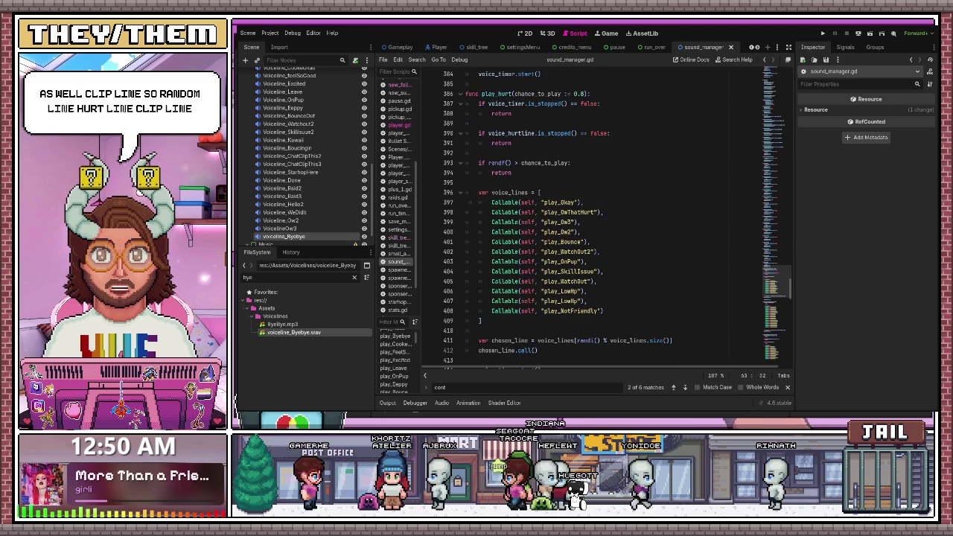
scroll(543, 242, "down", 3)
scroll(543, 242, "up", 2)
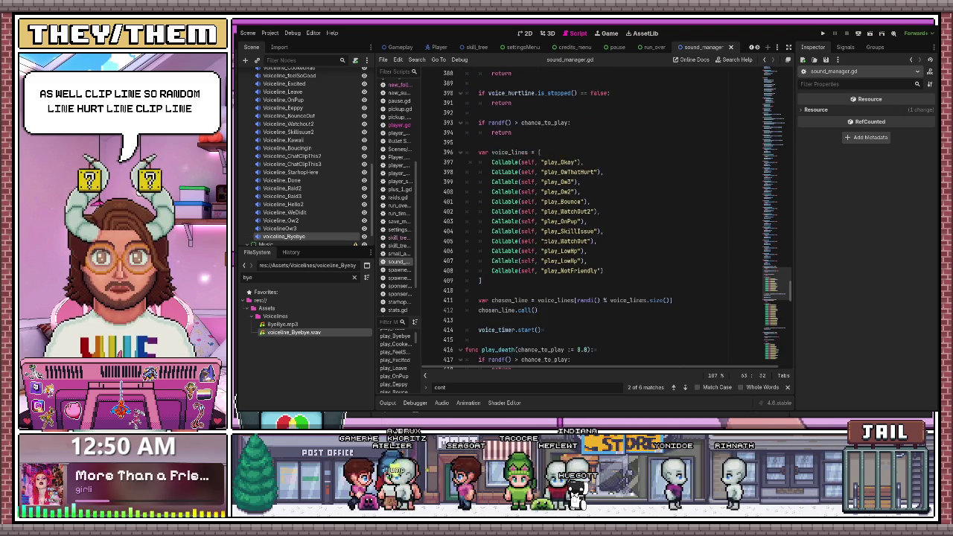
scroll(544, 222, "up", 3)
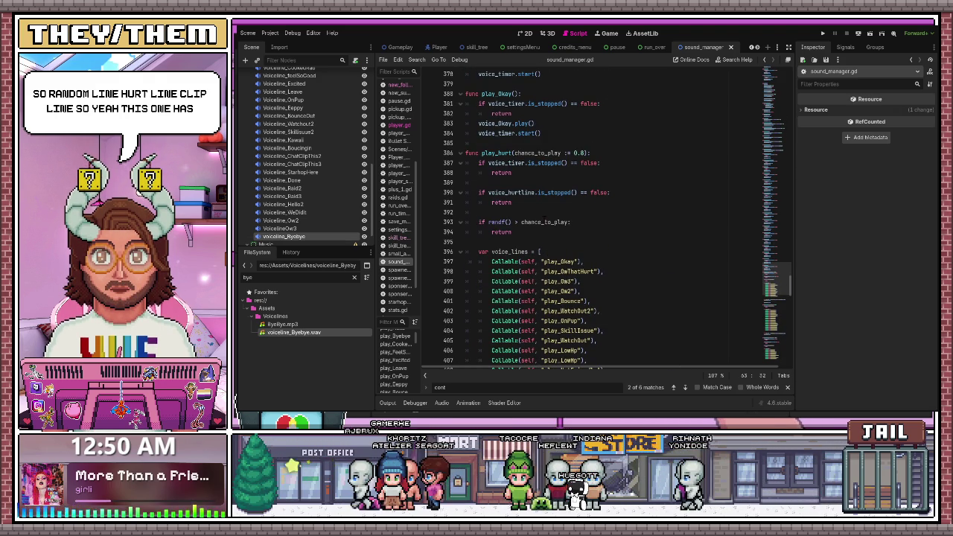
scroll(572, 248, "down", 12)
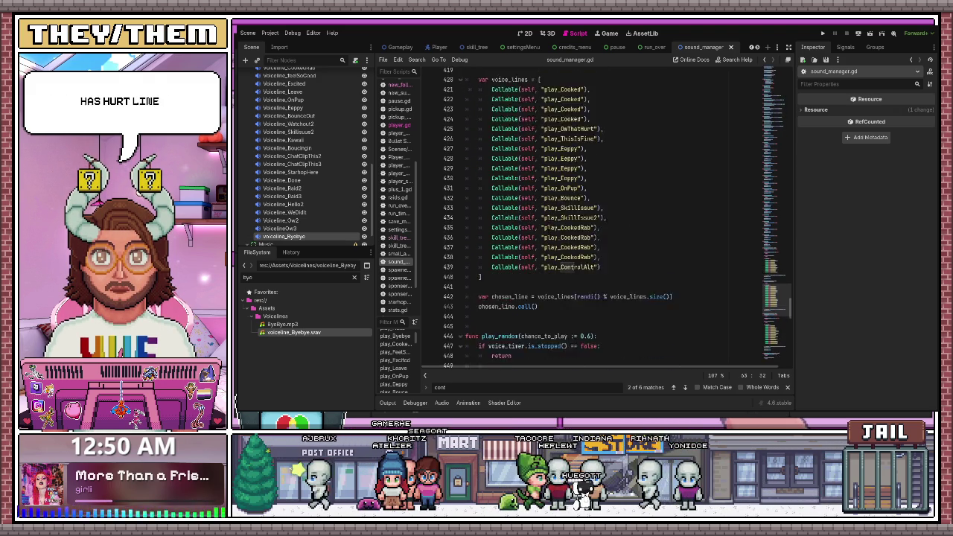
scroll(572, 248, "down", 10)
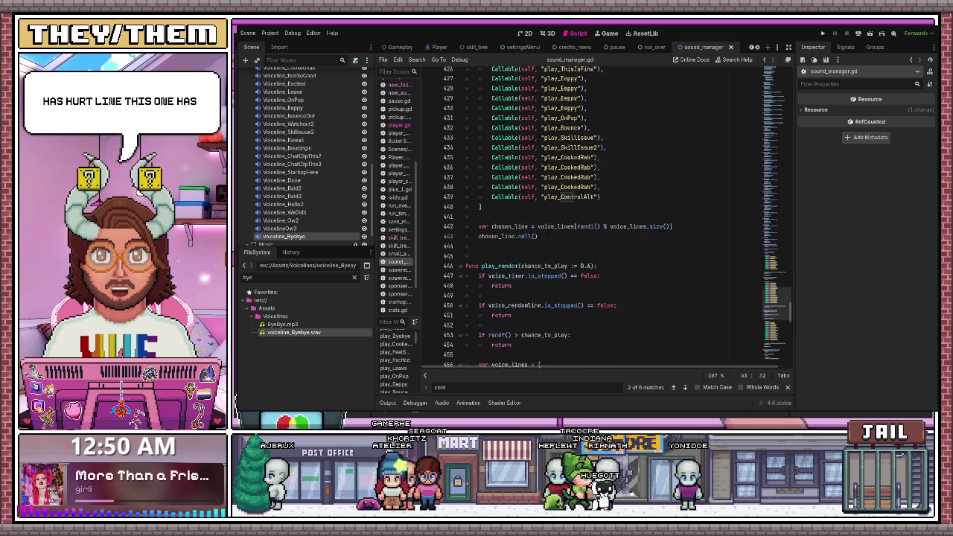
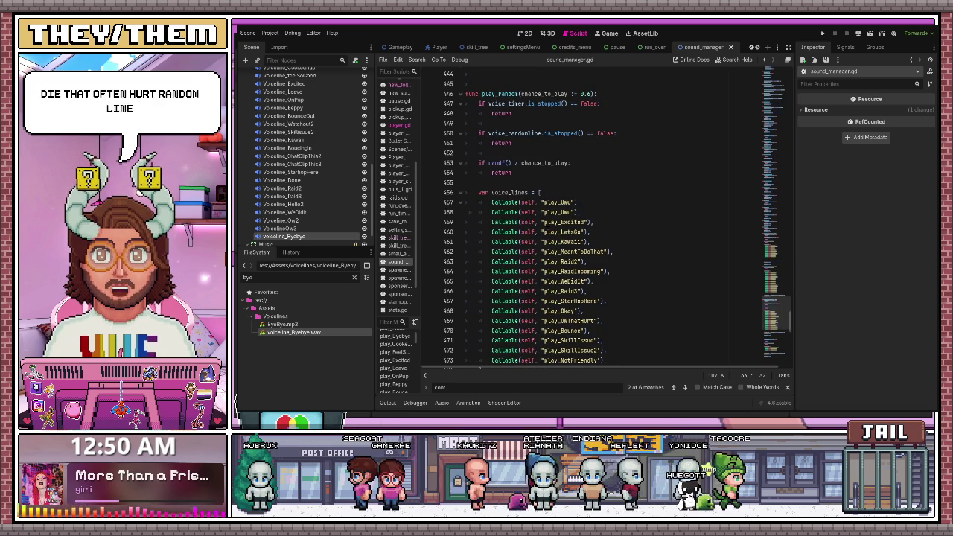
Add a voice_clipline is_stopped early-return check to play_ClipThisRando and save the script.
scroll(596, 224, "down", 10)
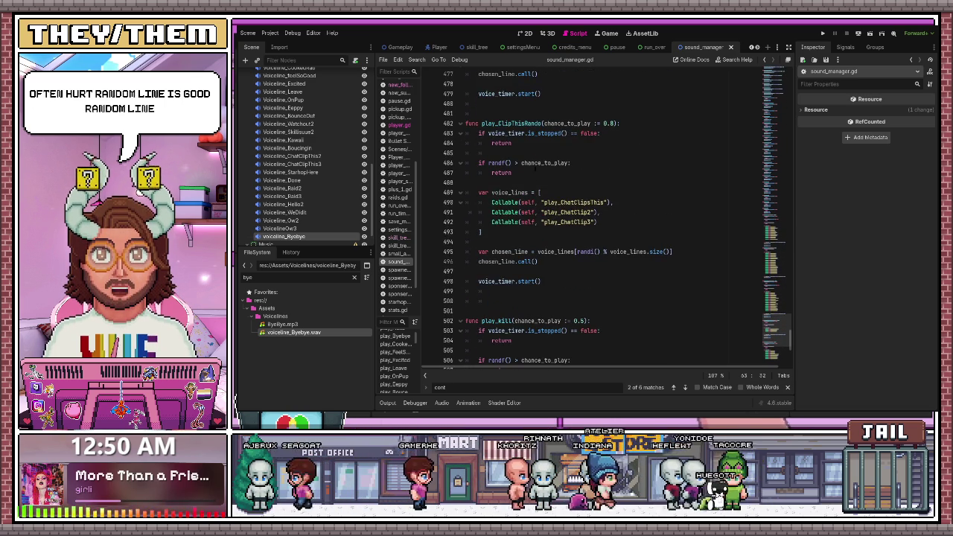
left_click_drag(512, 143, 478, 134)
key("ctrl+c")
left_click(523, 144)
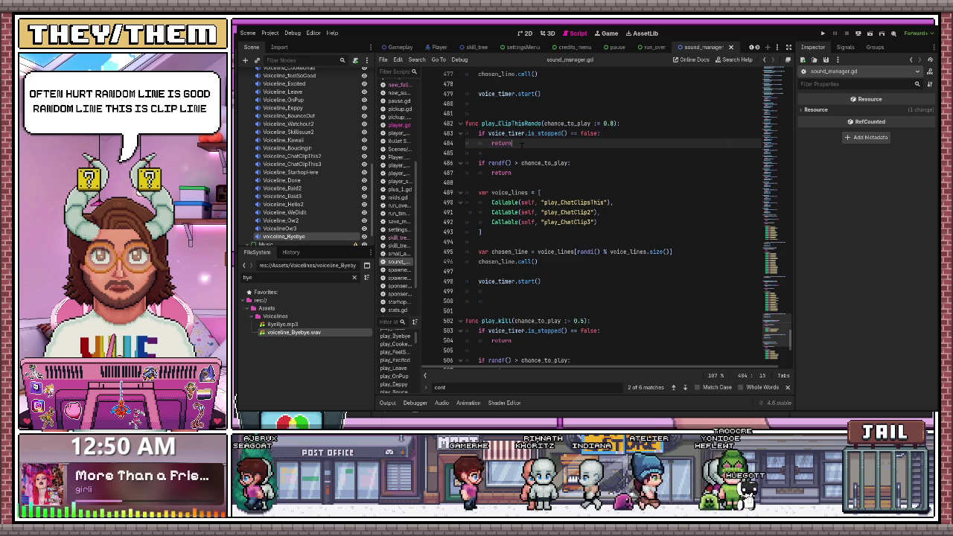
key("Return")
key("Return")
key("ctrl+v")
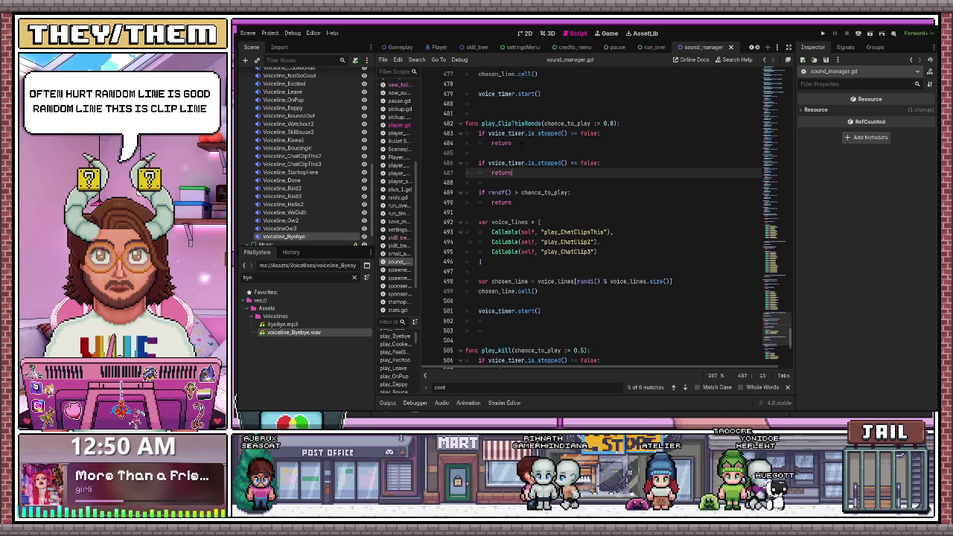
key("Up")
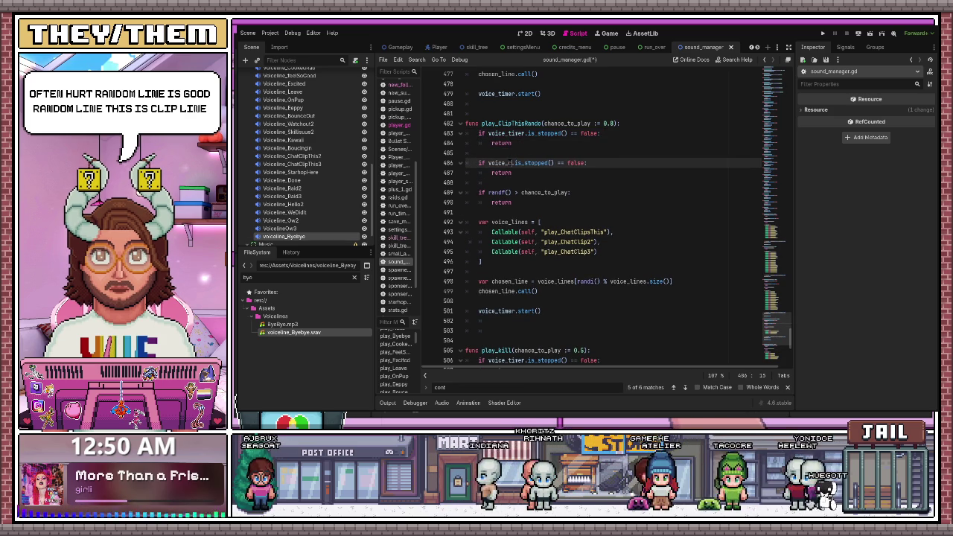
key("Return")
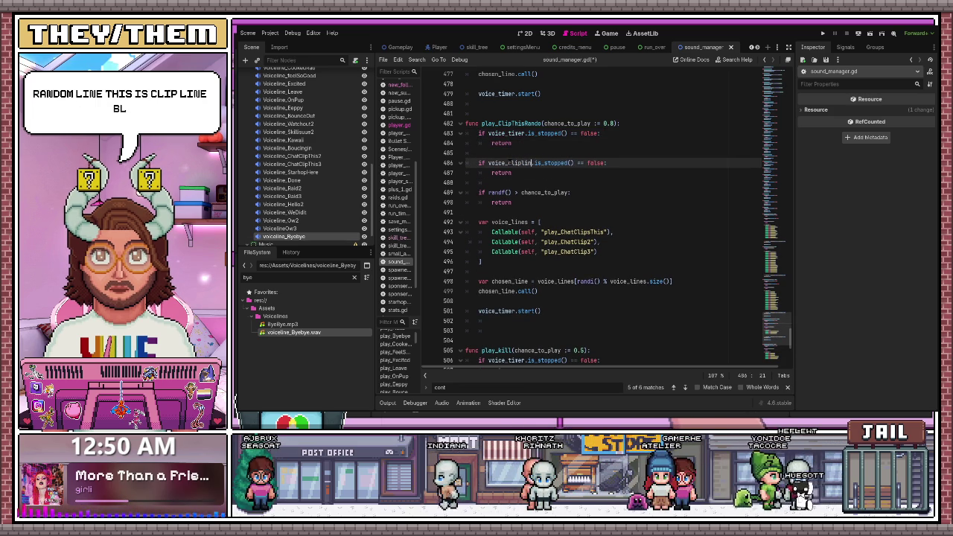
key("ctrl+s")
Paste the same timer check into play_kill and begin renaming it to voice_killline.
left_click(540, 192)
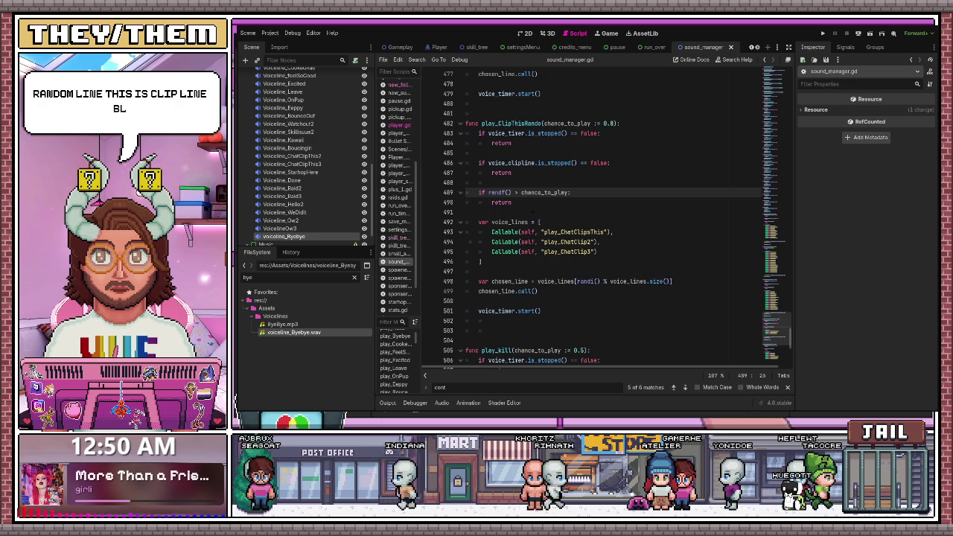
scroll(532, 259, "down", 4)
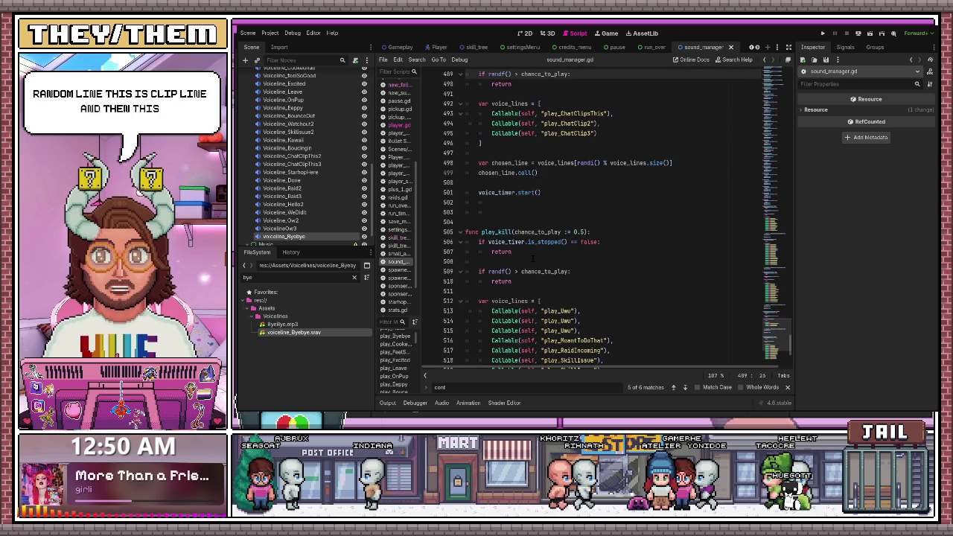
left_click_drag(533, 259, 466, 243)
left_click(524, 251)
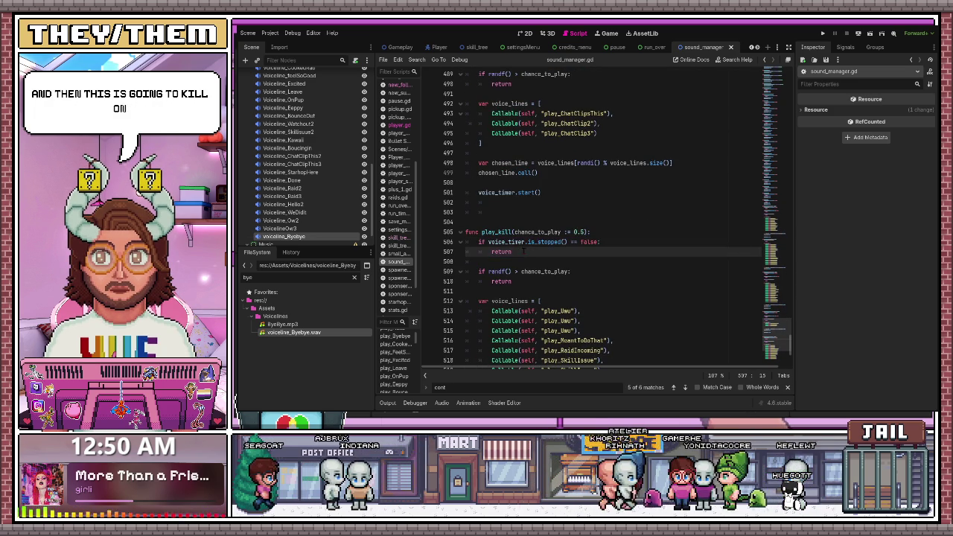
key("Return")
key("Return")
key("ctrl+v")
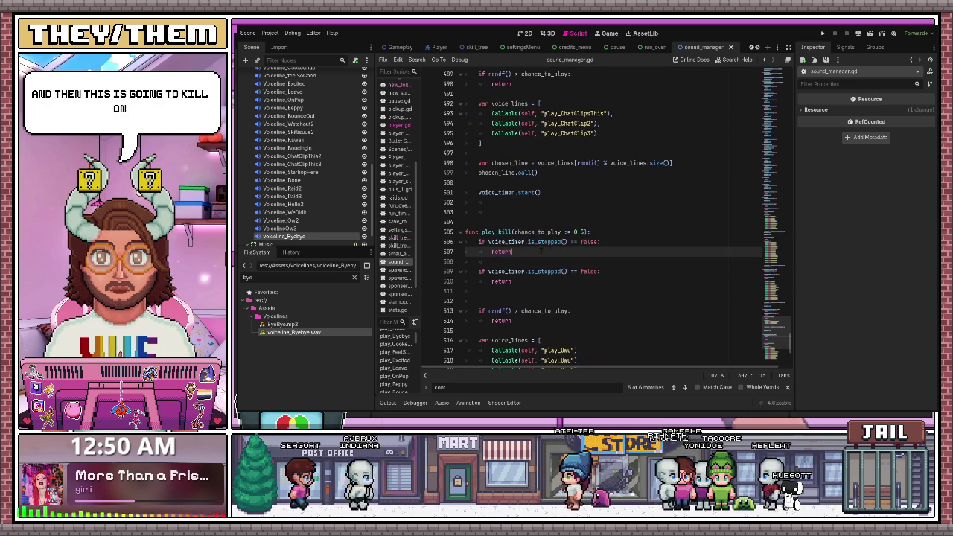
left_click(522, 271)
type("killlin")
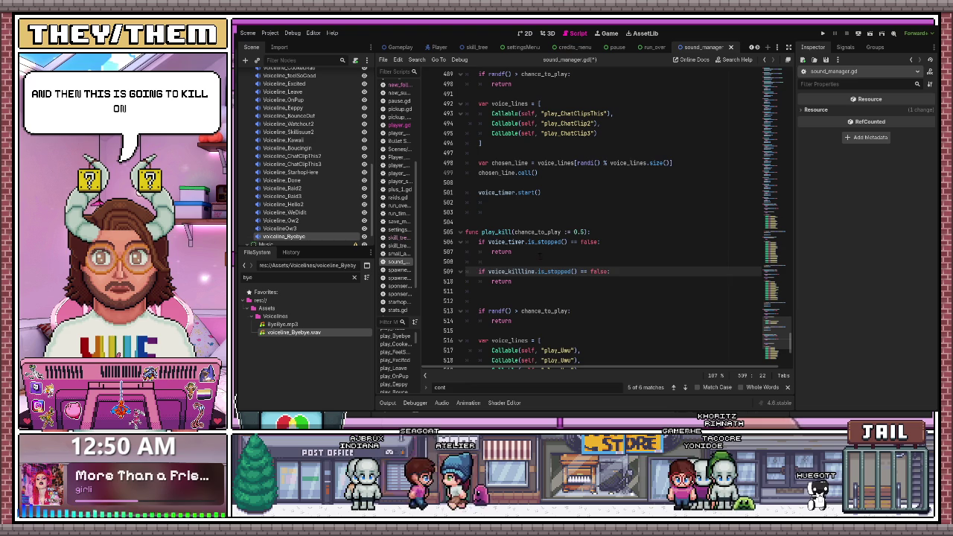
Move the whole _ready function up above play_Hello, followed by a blank line.
scroll(522, 223, "up", 6)
scroll(521, 223, "up", 15)
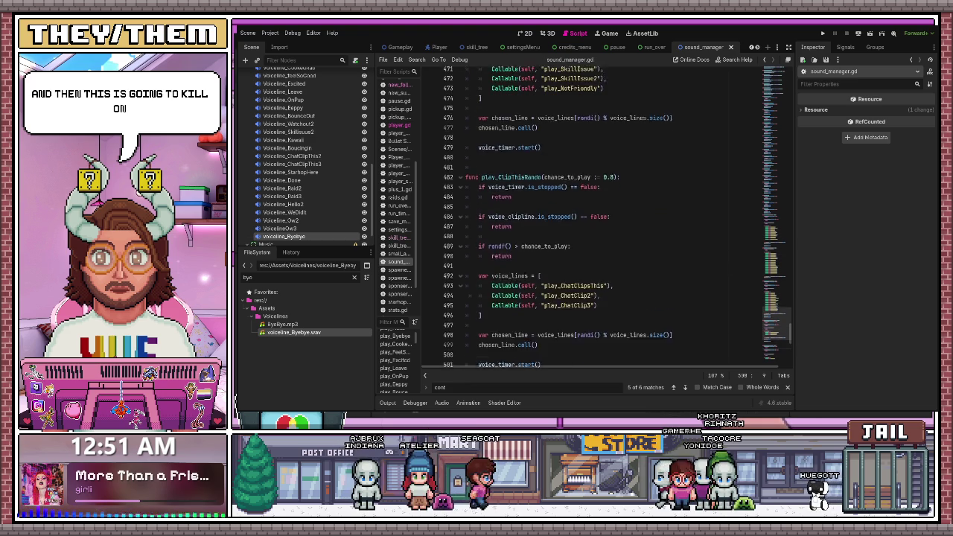
scroll(522, 223, "up", 20)
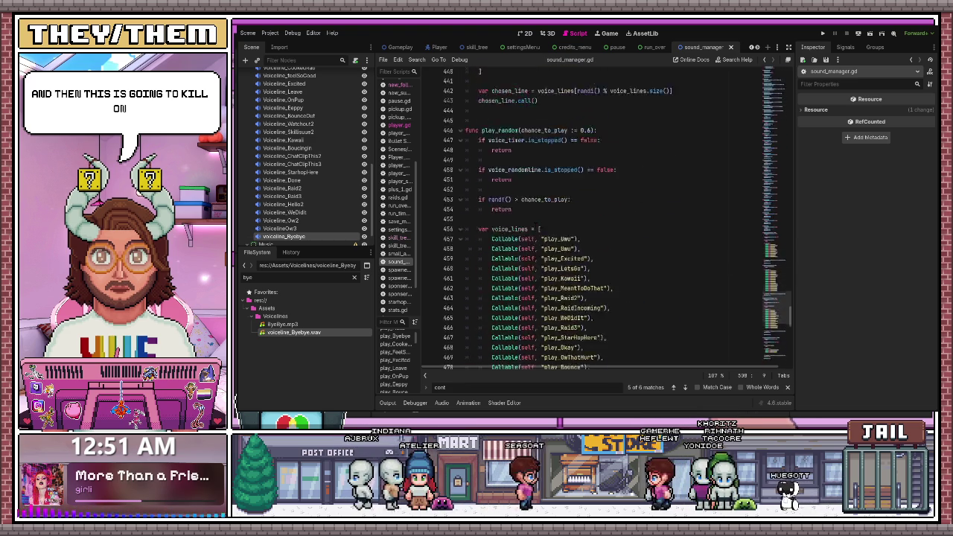
scroll(521, 224, "up", 20)
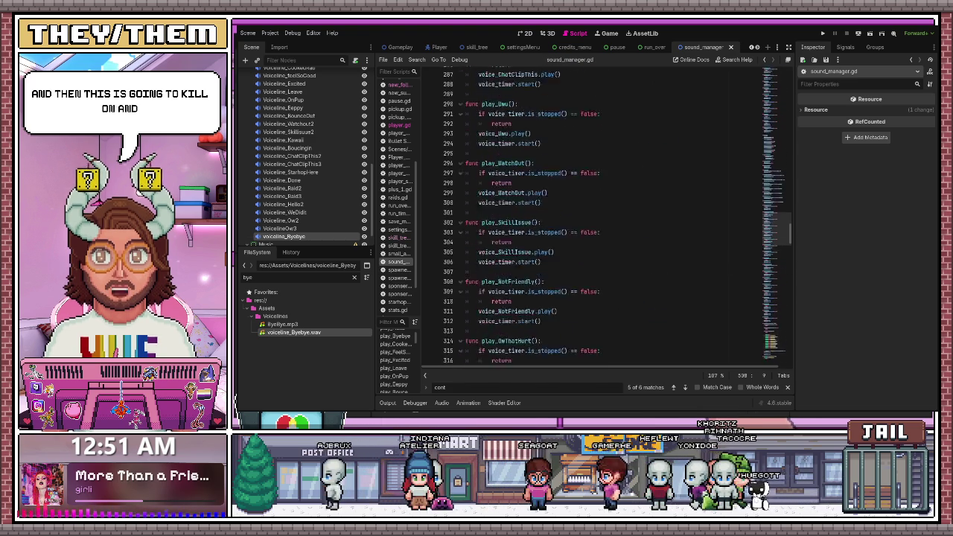
scroll(522, 223, "up", 20)
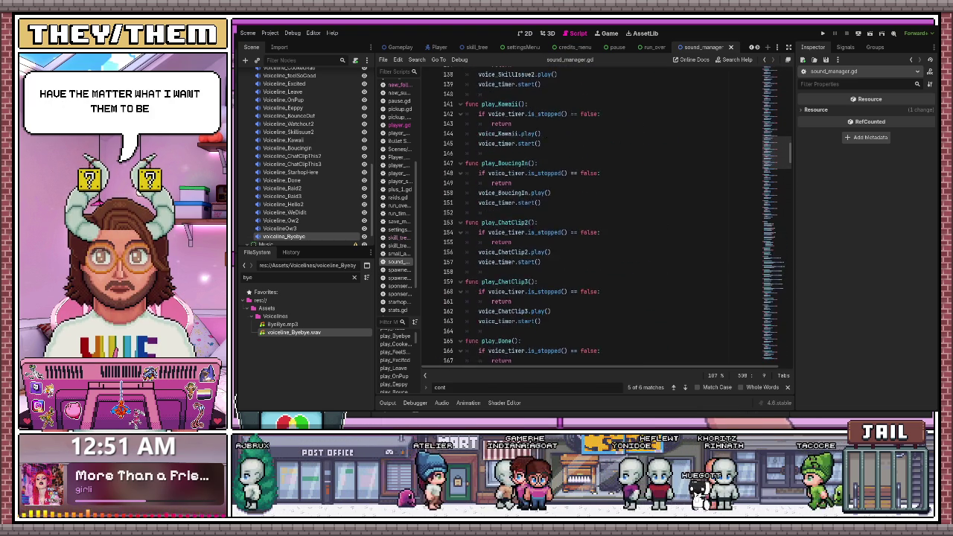
scroll(596, 216, "up", 20)
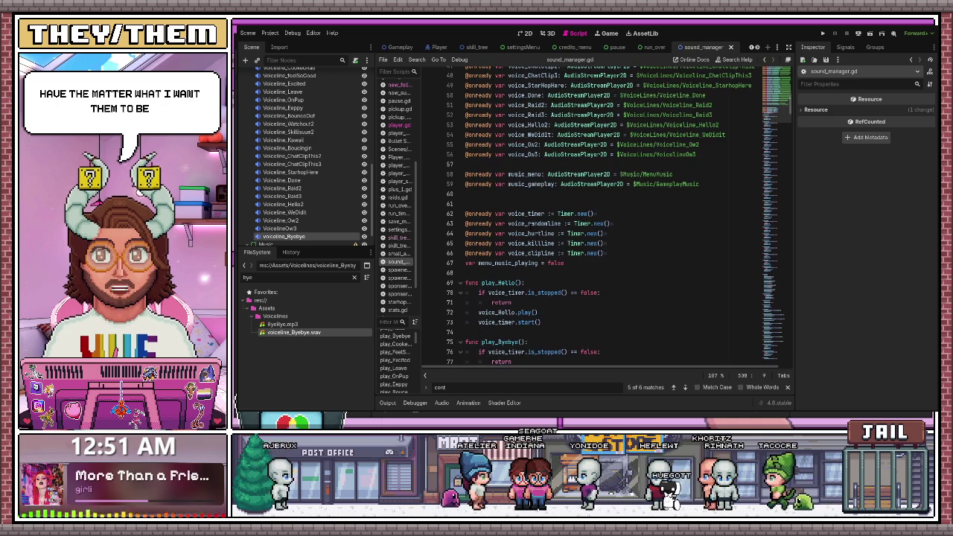
scroll(531, 225, "down", 19)
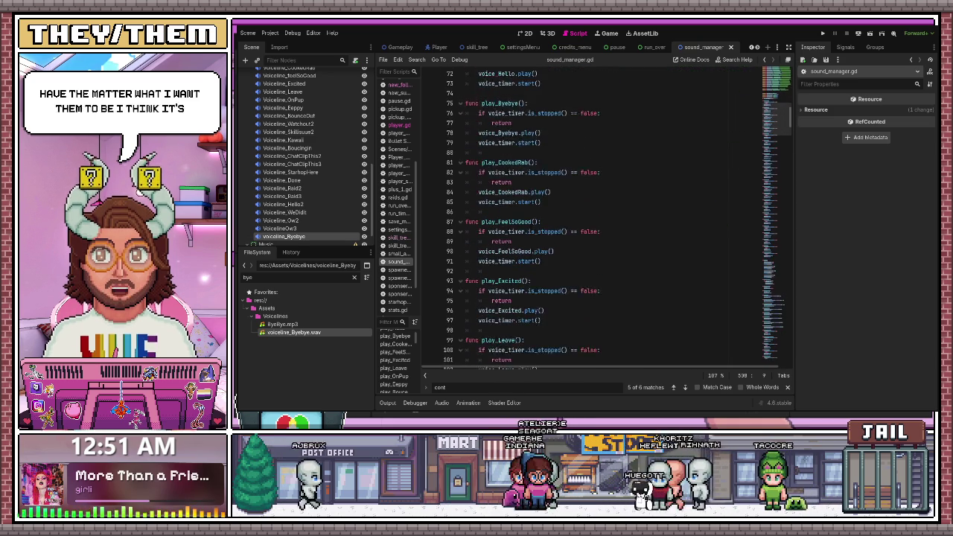
scroll(530, 225, "down", 9)
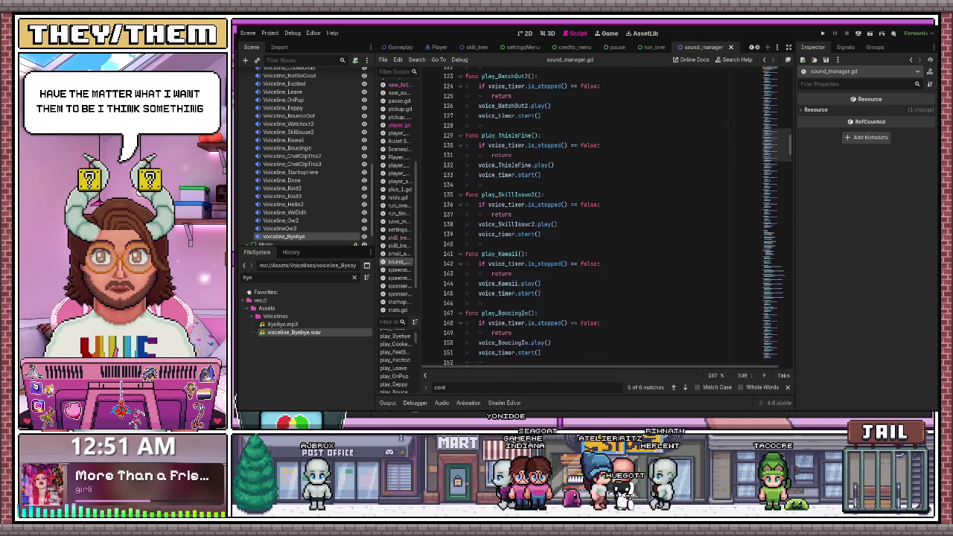
scroll(530, 225, "down", 15)
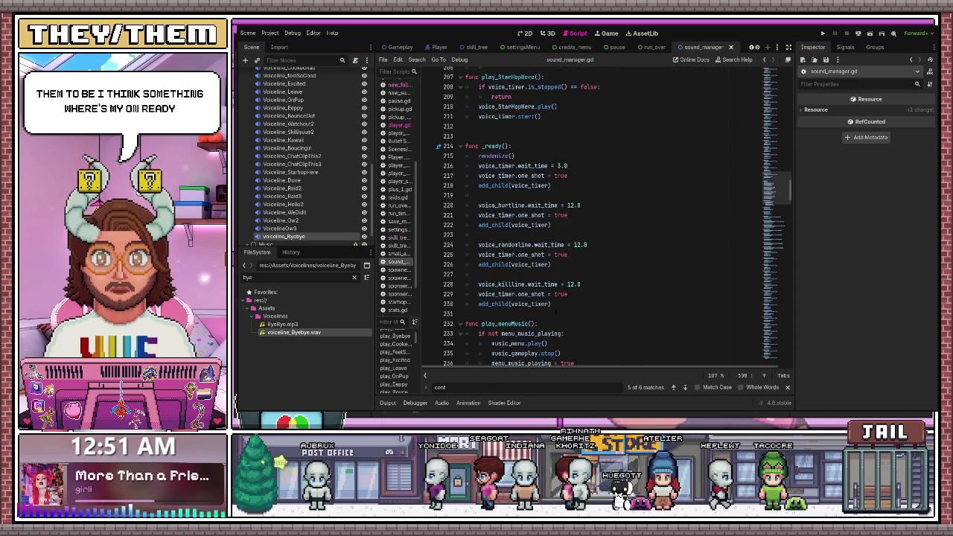
mouse_move(480, 235)
left_mouse_down()
mouse_move(467, 146)
mouse_move(497, 138)
mouse_move(521, 246)
mouse_move(468, 275)
left_mouse_up()
scroll(492, 140, "up", 20)
scroll(501, 137, "up", 11)
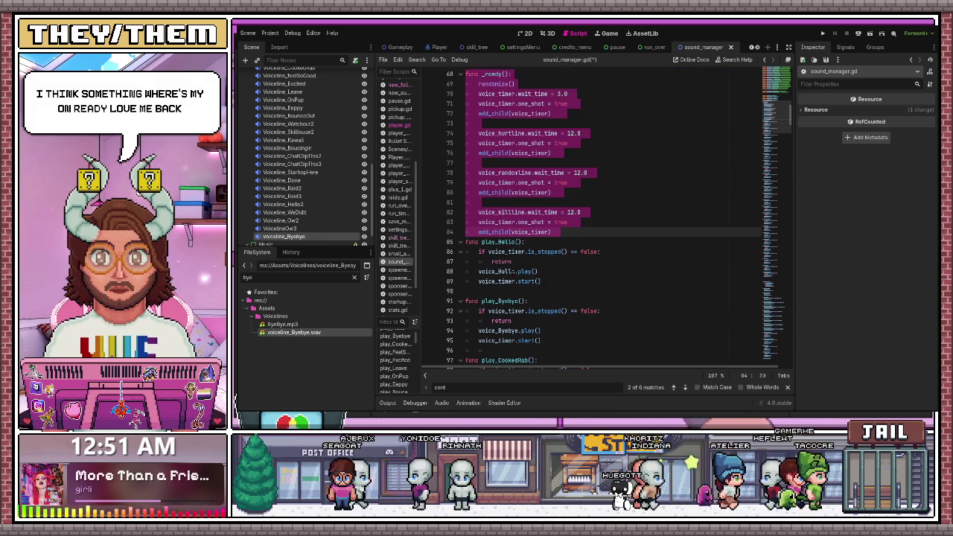
key("Return")
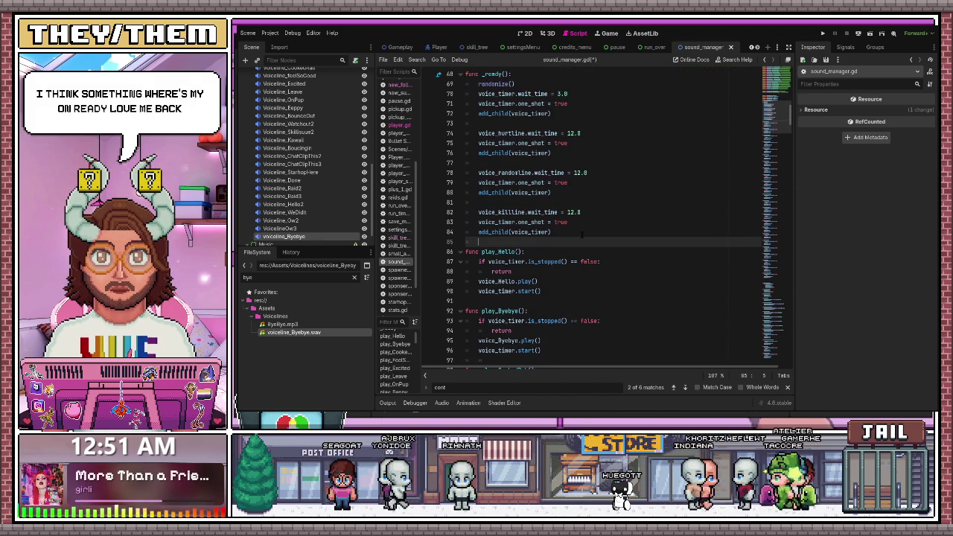
Select all the voice play functions from play_Hello downward.
left_click(582, 234)
left_click(467, 252)
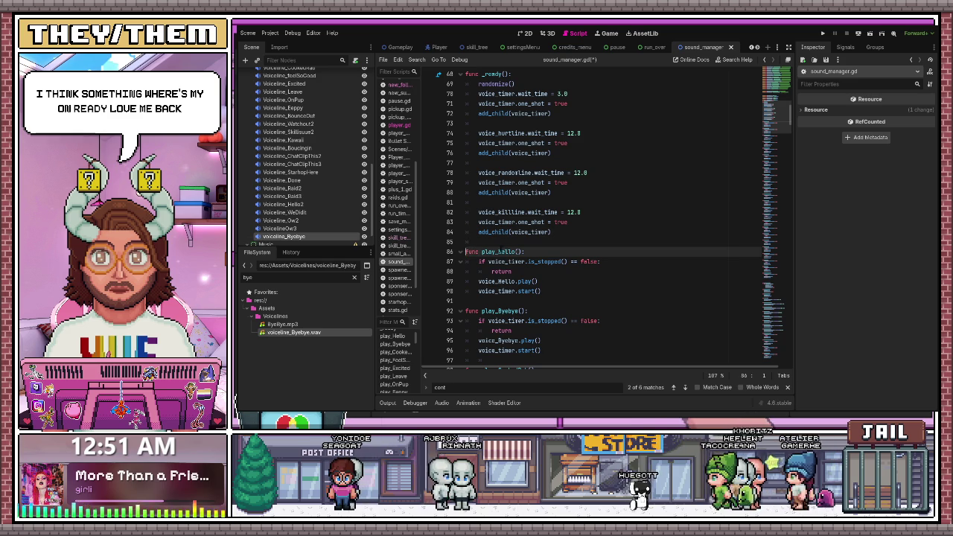
mouse_move(467, 251)
left_mouse_down()
mouse_move(517, 369)
mouse_move(519, 225)
mouse_move(521, 368)
mouse_move(536, 224)
mouse_move(552, 231)
mouse_move(555, 260)
left_mouse_up()
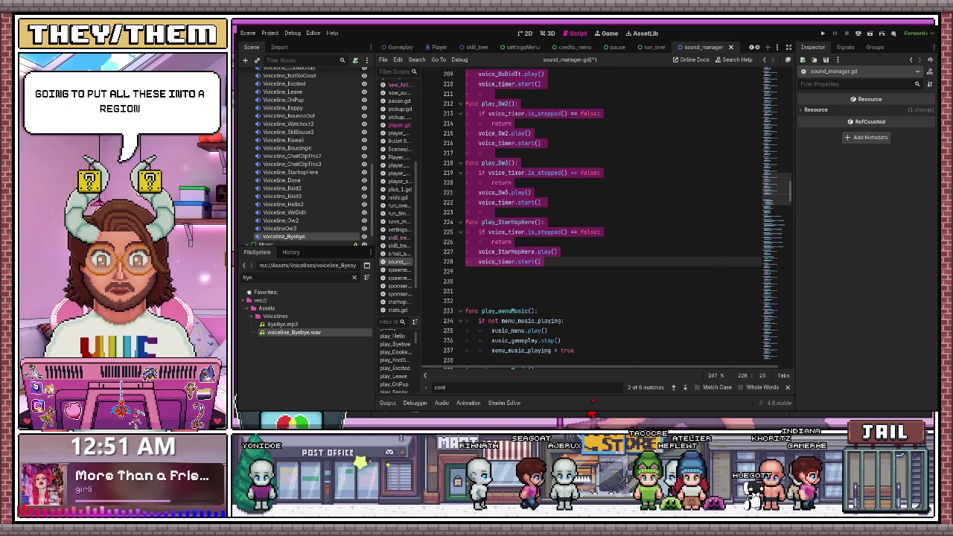
Name the voice-line region 'Voice Funcs' and fold it.
scroll(611, 216, "down", 20)
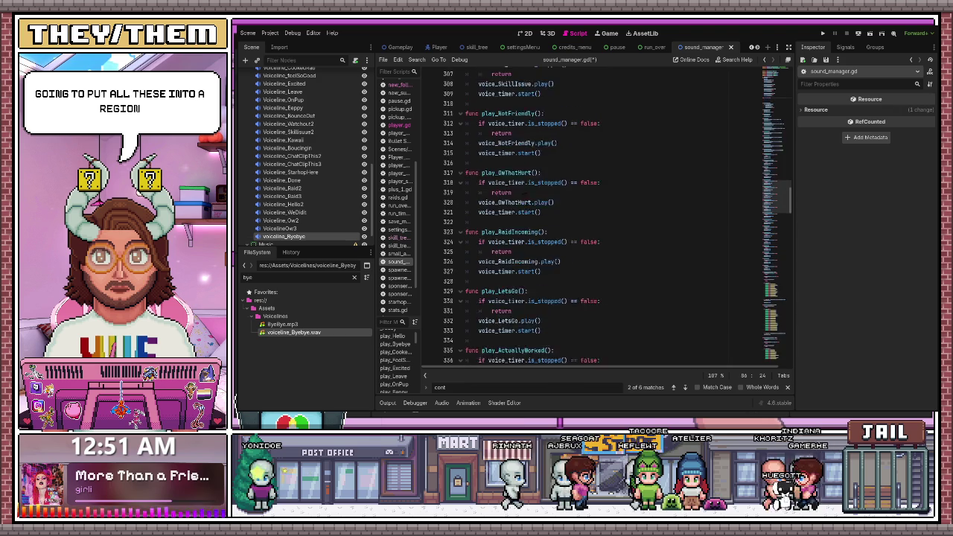
scroll(535, 84, "up", 20)
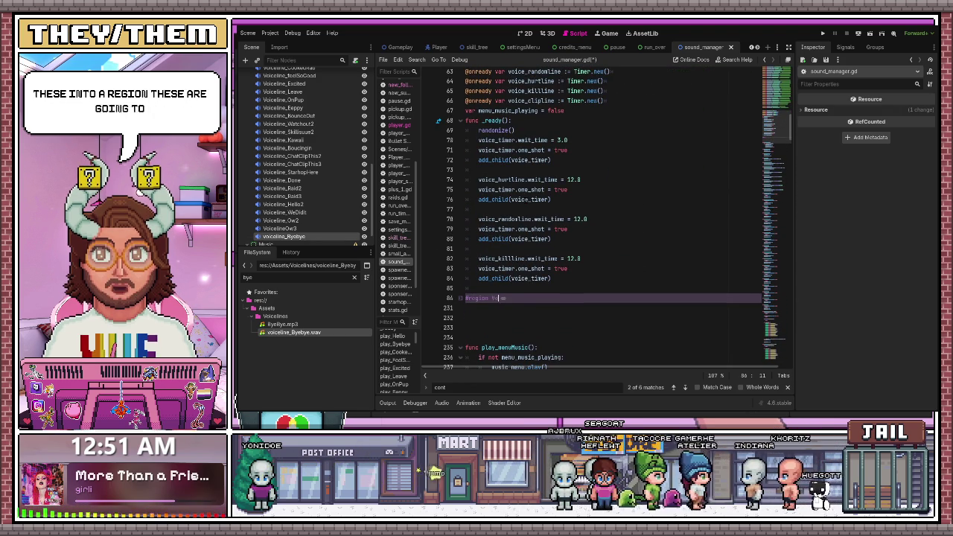
type("oice Funcs")
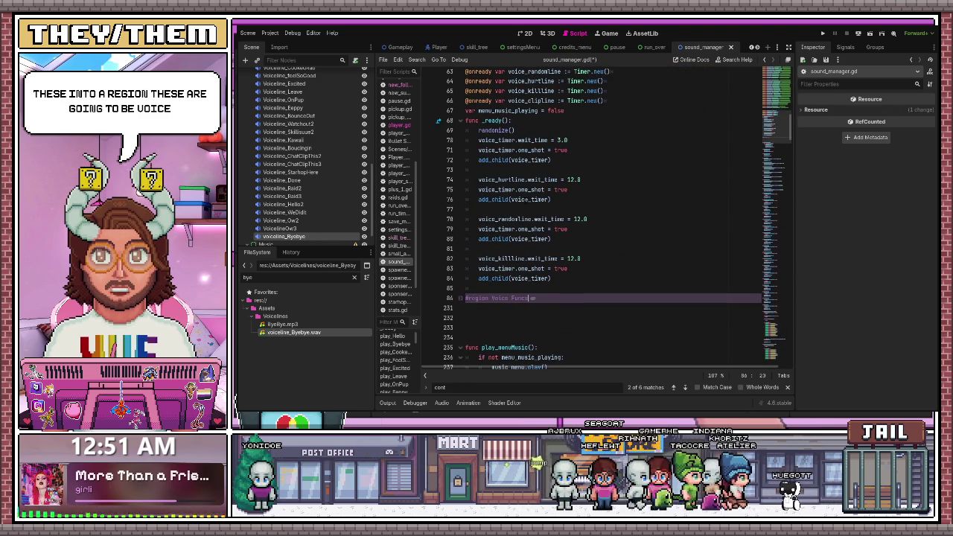
key("Return")
scroll(472, 128, "down", 6)
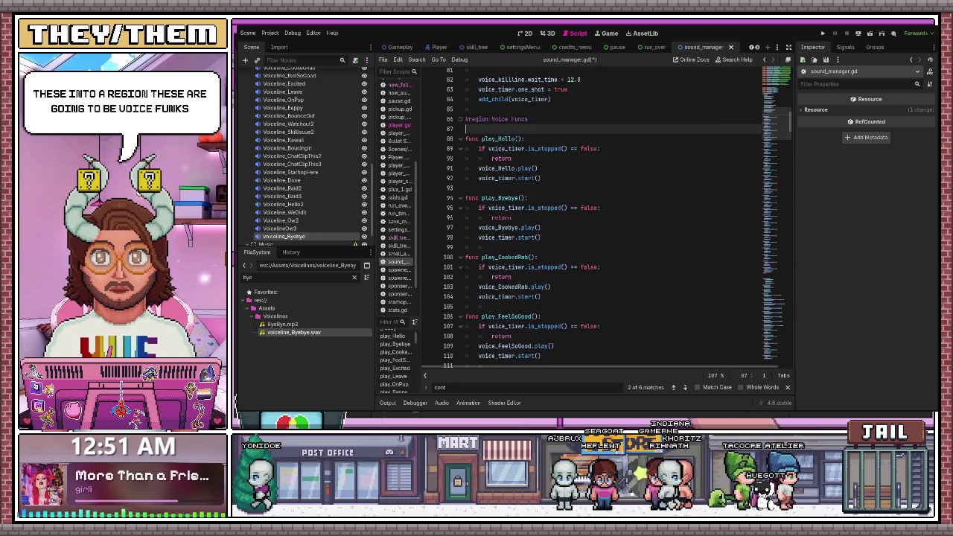
left_click(460, 120)
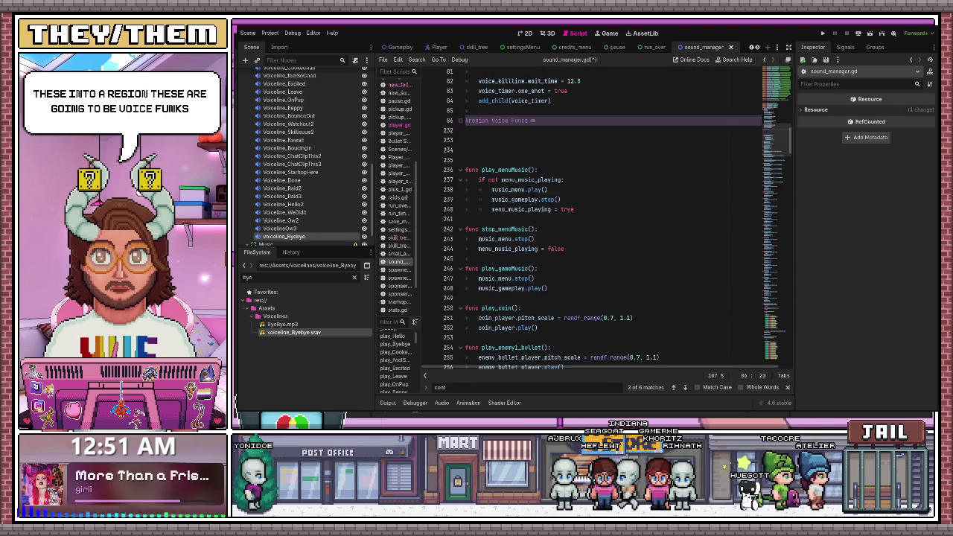
Wrap the three music functions in a new 'Music Funcs' code region.
left_click(531, 189)
left_click_drag(568, 289, 465, 170)
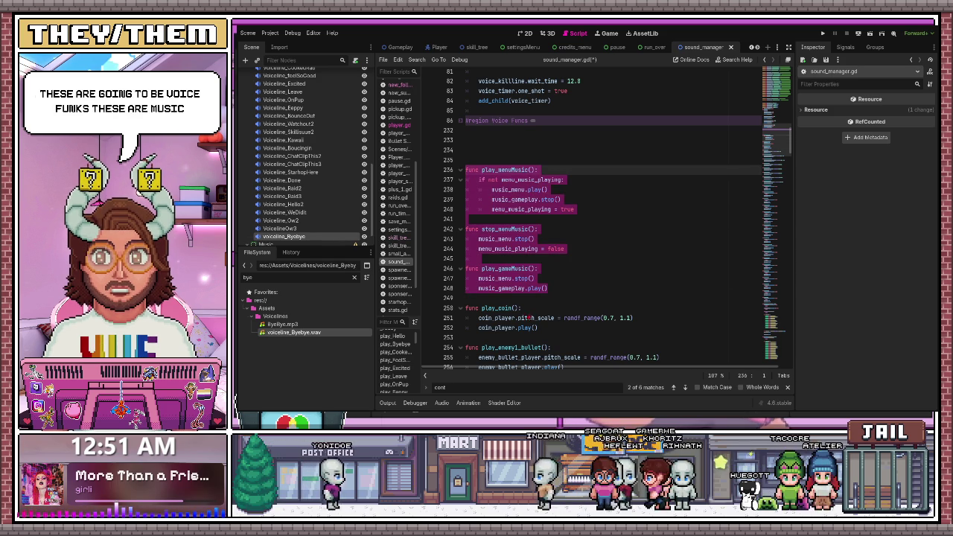
key("alt+r")
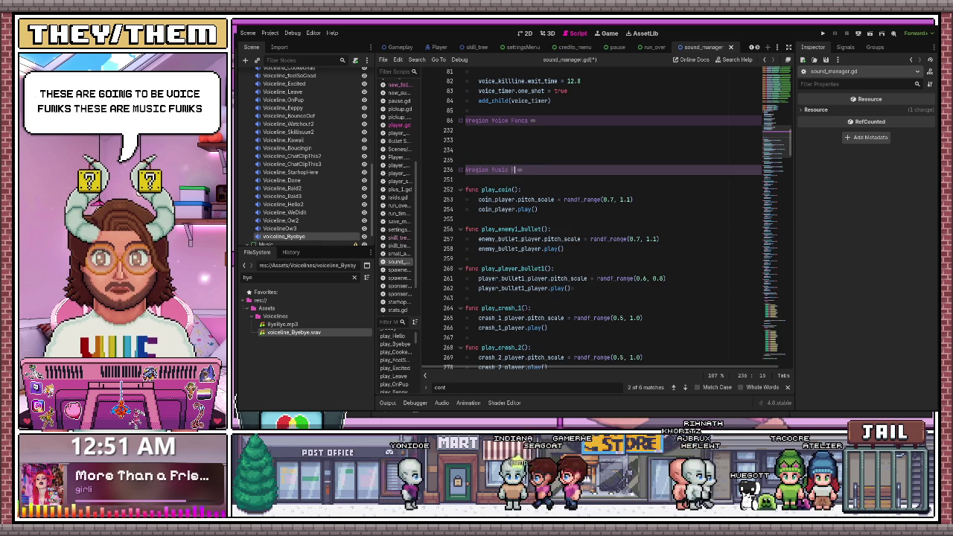
key("Return")
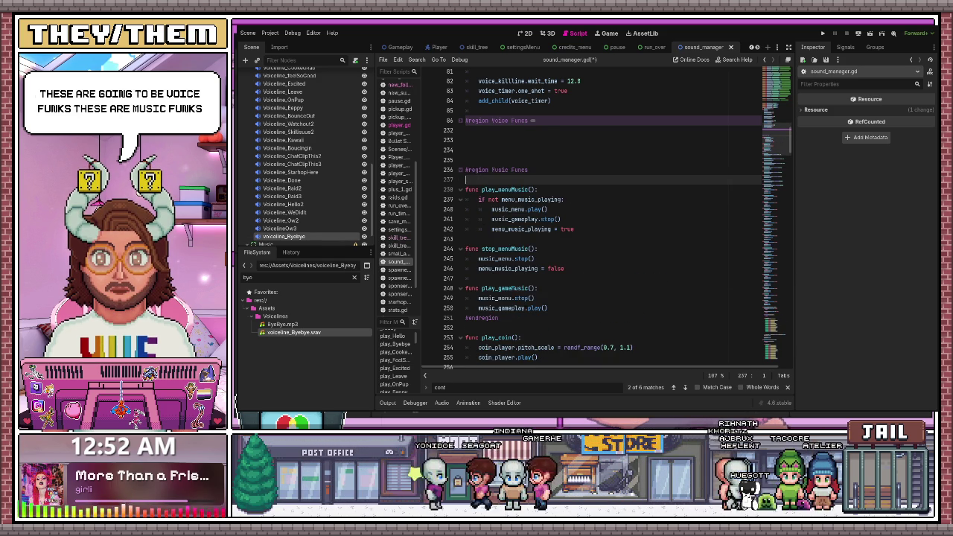
Delete the extra blank lines above Music Funcs, keep one line after #endregion, and fold it.
left_click(473, 160)
key("BackSpace")
key("BackSpace")
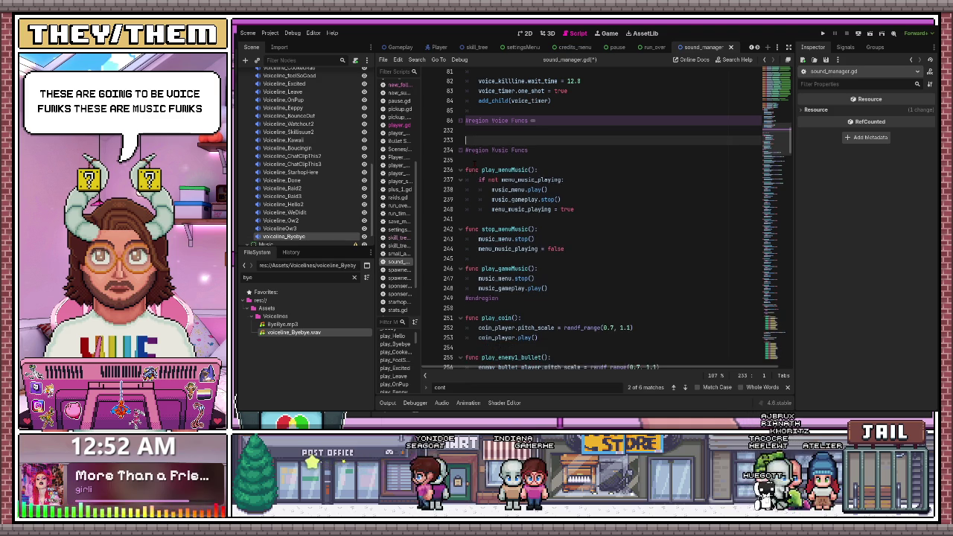
key("BackSpace")
left_click(473, 160)
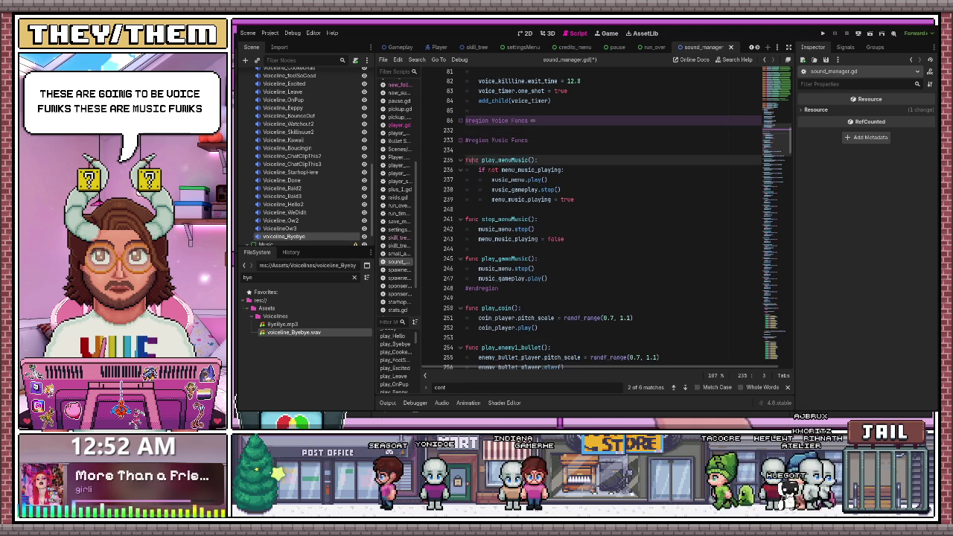
left_click(461, 140)
left_click(474, 152)
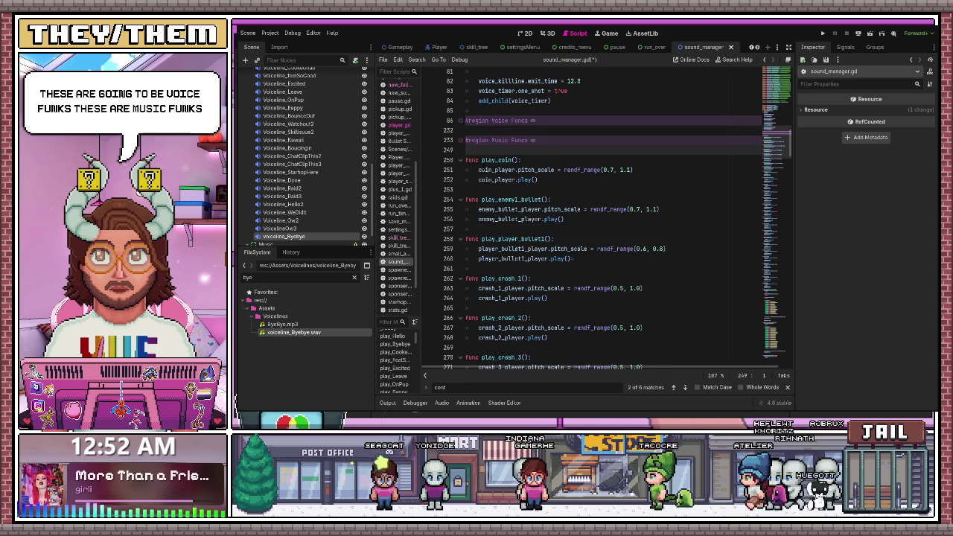
key("BackSpace")
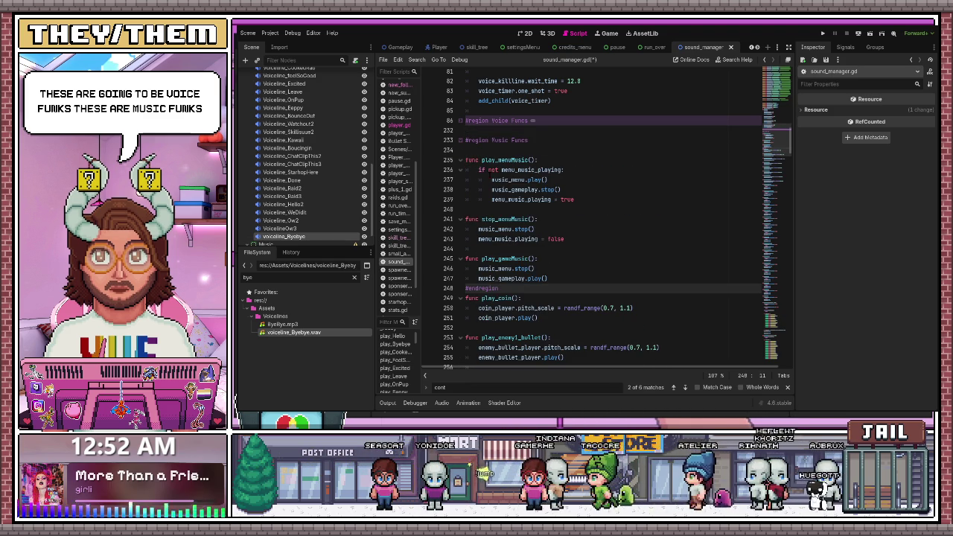
key("Return")
left_click(462, 141)
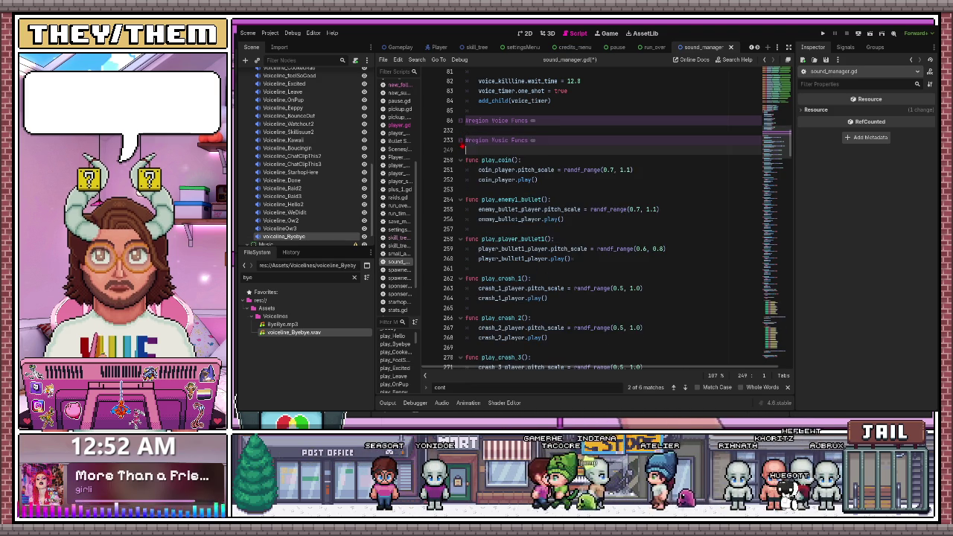
left_click(524, 170)
Wrap play_coin through the crash functions in a '#region Sfx Func' block and fold it.
mouse_move(466, 160)
left_mouse_down()
mouse_move(544, 182)
mouse_move(537, 298)
mouse_move(552, 320)
mouse_move(551, 285)
mouse_move(556, 306)
left_mouse_up()
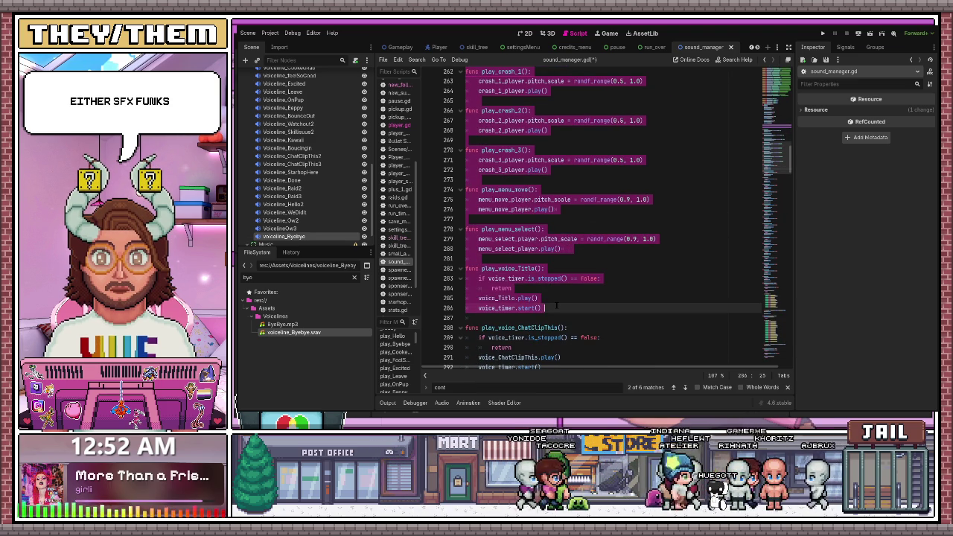
scroll(556, 306, "up", 5)
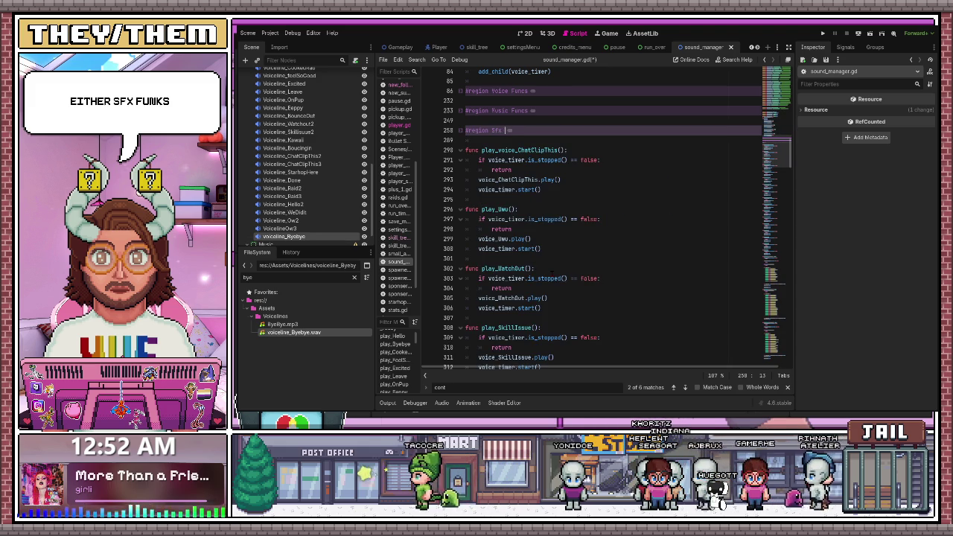
key("Return")
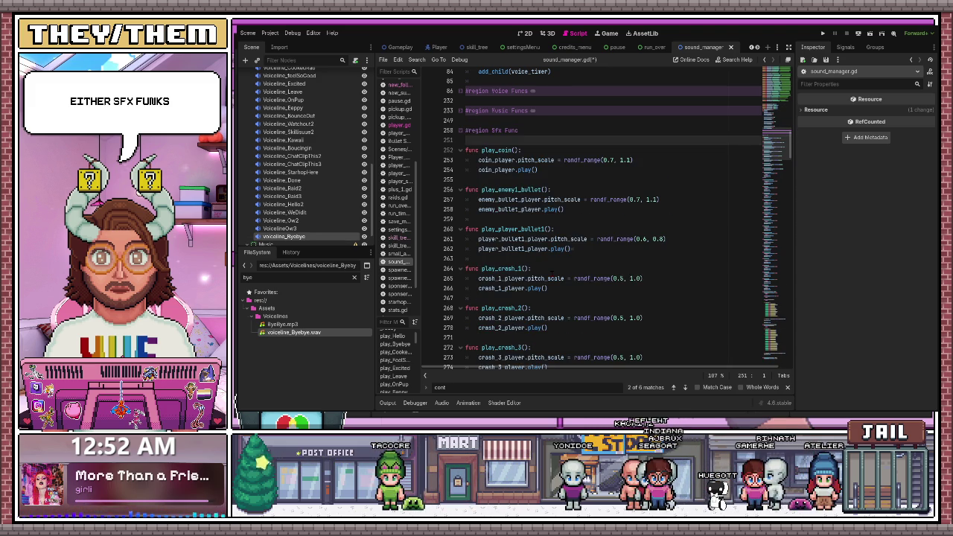
left_click(461, 130)
Select the voice-line functions that sit below the Sfx Func region.
left_click(512, 170)
mouse_move(466, 150)
left_mouse_down()
mouse_move(491, 209)
mouse_move(525, 209)
left_mouse_up()
scroll(522, 209, "down", 3)
scroll(525, 210, "down", 20)
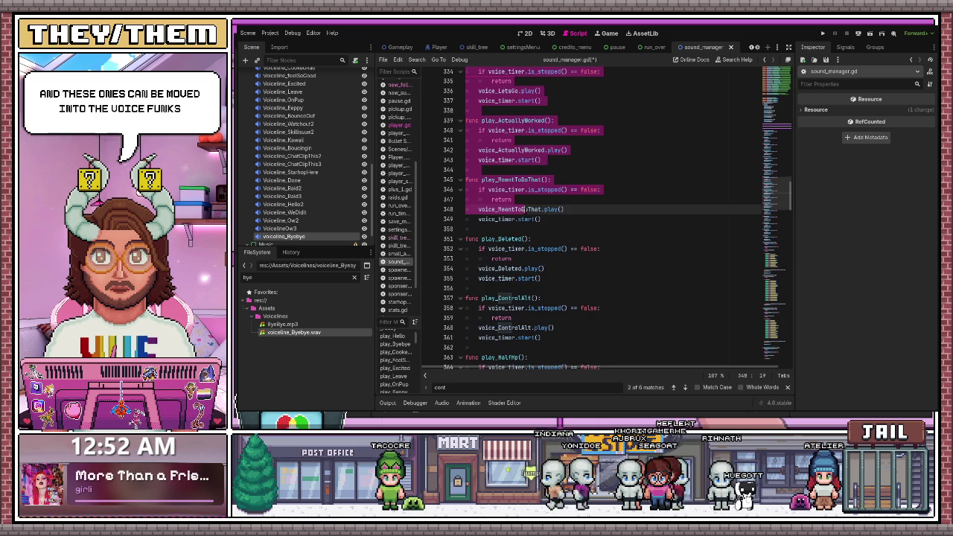
scroll(525, 209, "down", 9)
mouse_move(619, 211)
left_mouse_down()
mouse_move(590, 237)
mouse_move(551, 159)
left_mouse_up()
Drag the first batch of voice functions into Voice Funcs and add spacing after play_StarHopHere.
scroll(551, 160, "up", 9)
scroll(515, 157, "up", 18)
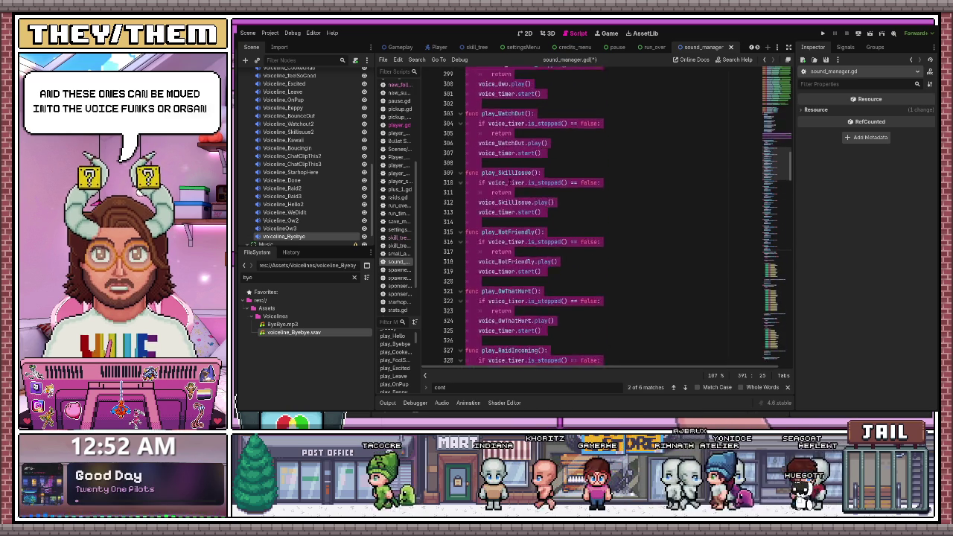
scroll(513, 183, "up", 8)
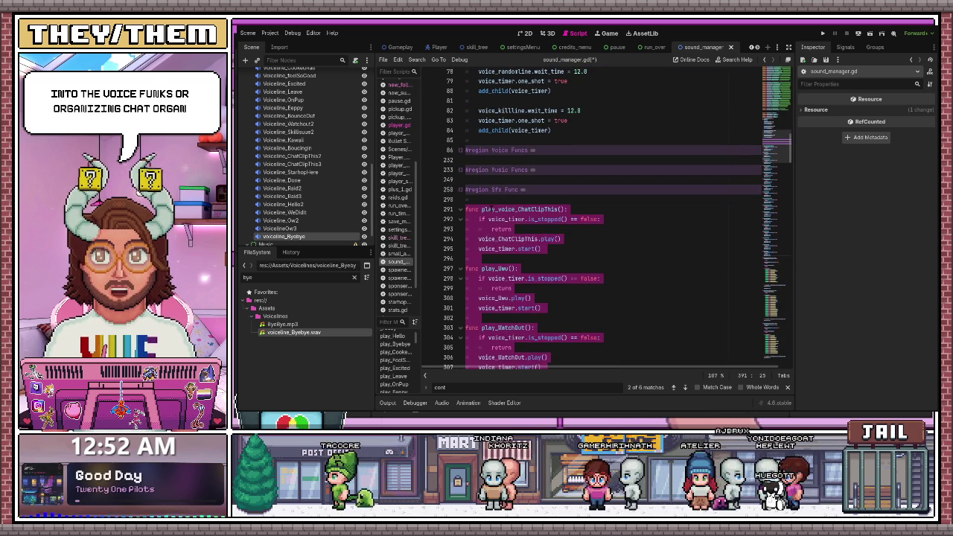
mouse_move(522, 223)
left_mouse_down()
mouse_move(507, 183)
mouse_move(490, 212)
mouse_move(462, 154)
left_mouse_up()
scroll(596, 217, "down", 10)
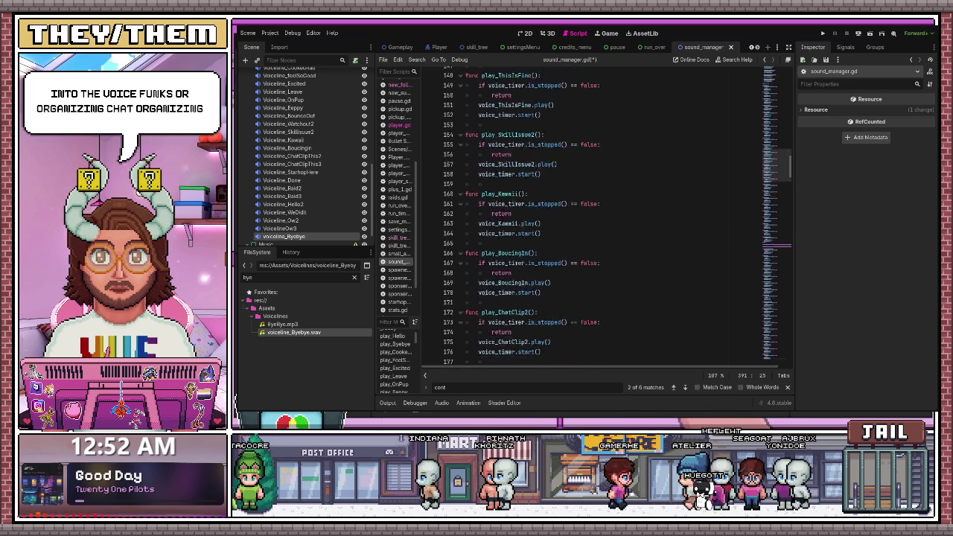
scroll(596, 216, "down", 10)
mouse_move(466, 122)
left_mouse_down()
mouse_move(519, 362)
mouse_move(544, 235)
mouse_move(563, 257)
mouse_move(563, 307)
left_mouse_up()
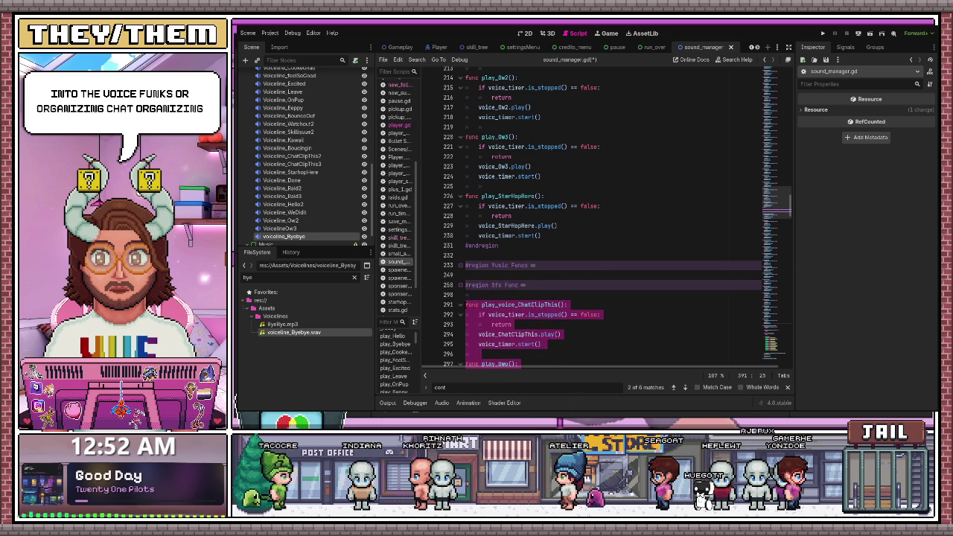
left_click(544, 235)
key("Return")
key("Return")
key("Return")
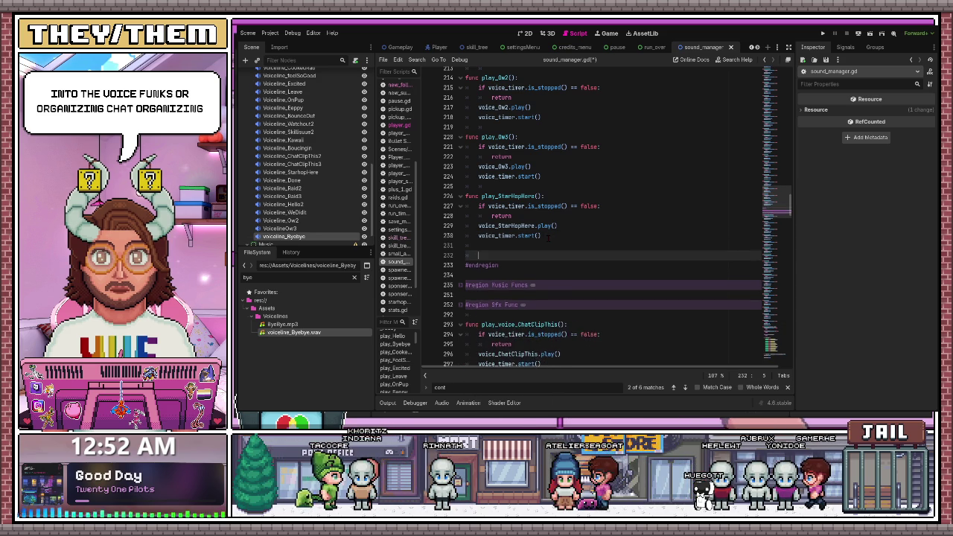
left_click(460, 275)
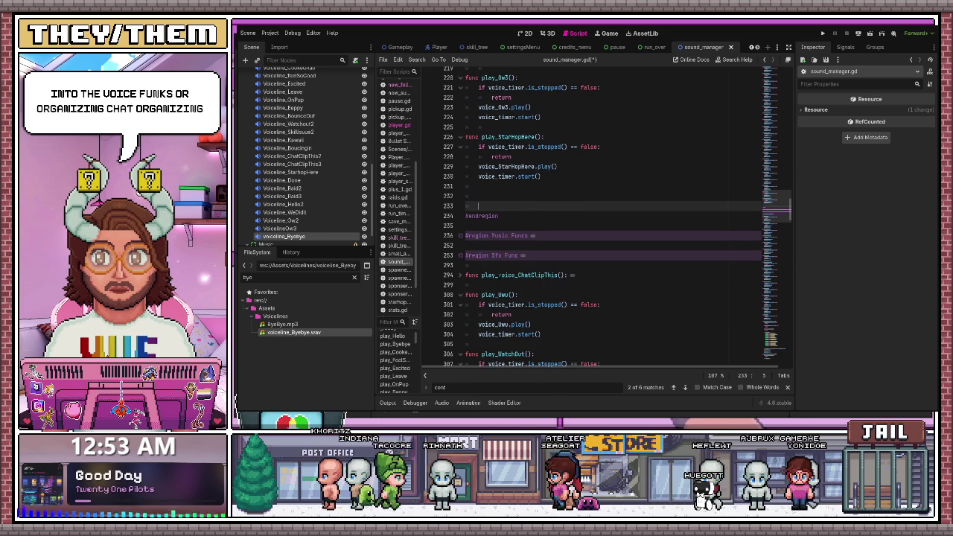
Move play_voice_ChatClipThis, play_Uwu and play_WatchOut up after play_StarHopHere, separated by a blank line.
mouse_move(466, 275)
left_mouse_down()
mouse_move(522, 365)
mouse_move(512, 274)
mouse_move(535, 257)
mouse_move(548, 197)
left_mouse_up()
scroll(514, 276, "down", 15)
scroll(619, 216, "up", 20)
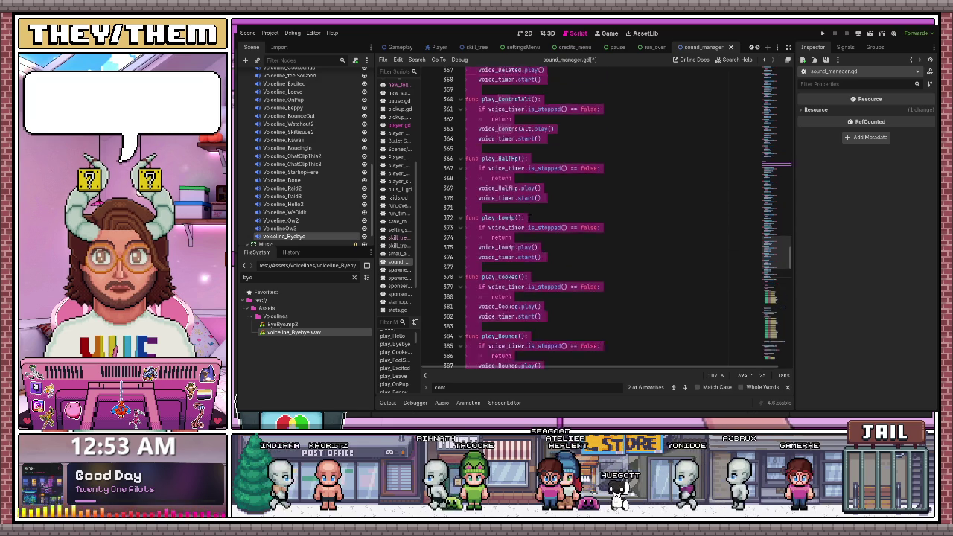
scroll(618, 216, "up", 4)
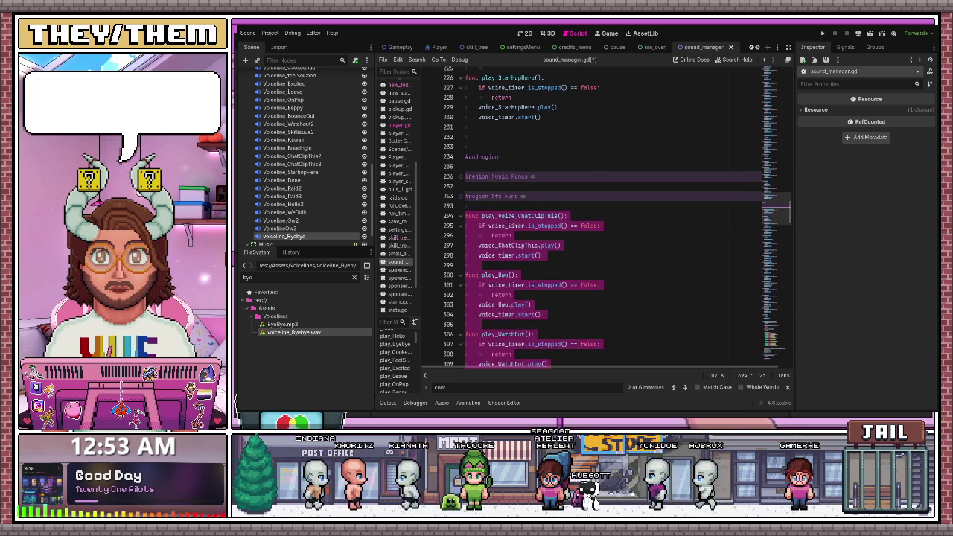
mouse_move(485, 216)
left_mouse_down()
mouse_move(469, 143)
mouse_move(469, 158)
left_mouse_up()
scroll(618, 216, "down", 10)
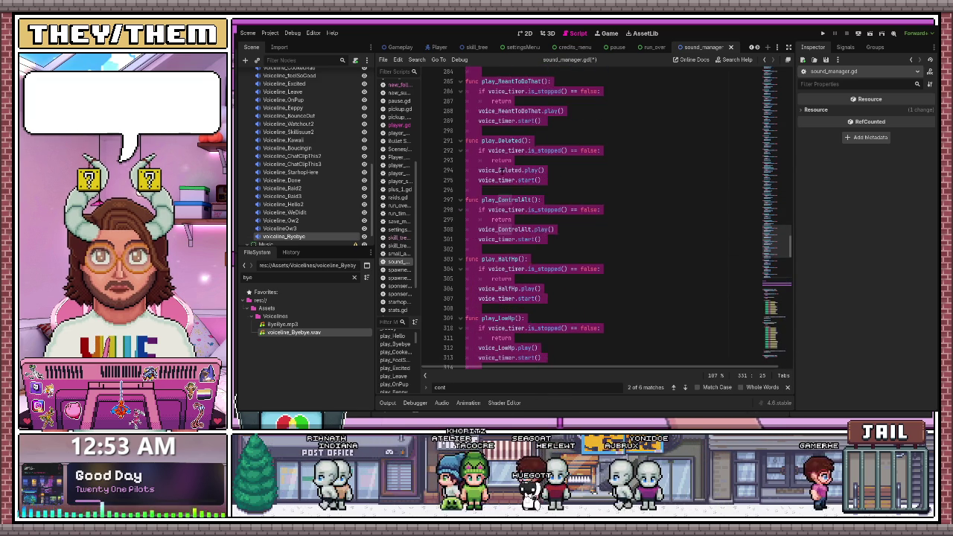
scroll(618, 216, "up", 15)
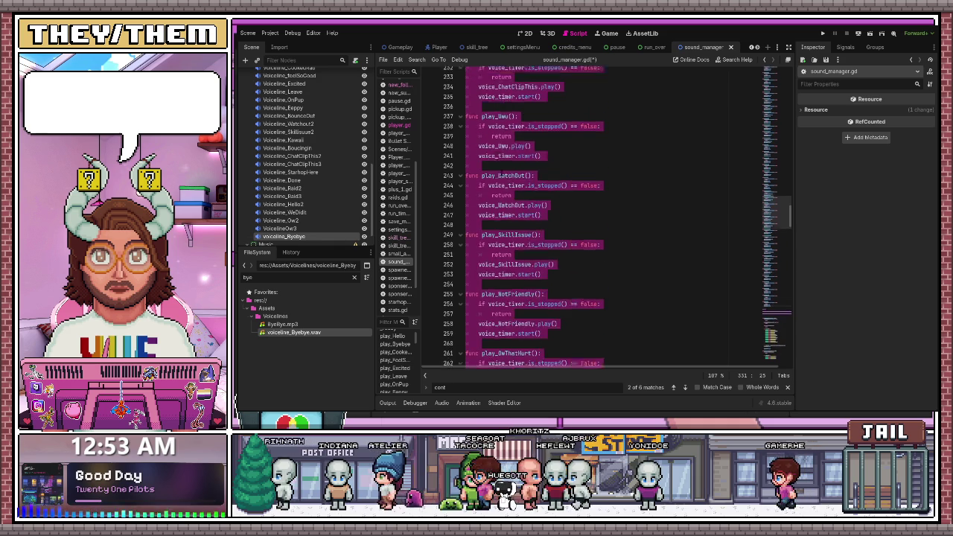
left_click(541, 188)
key("Return")
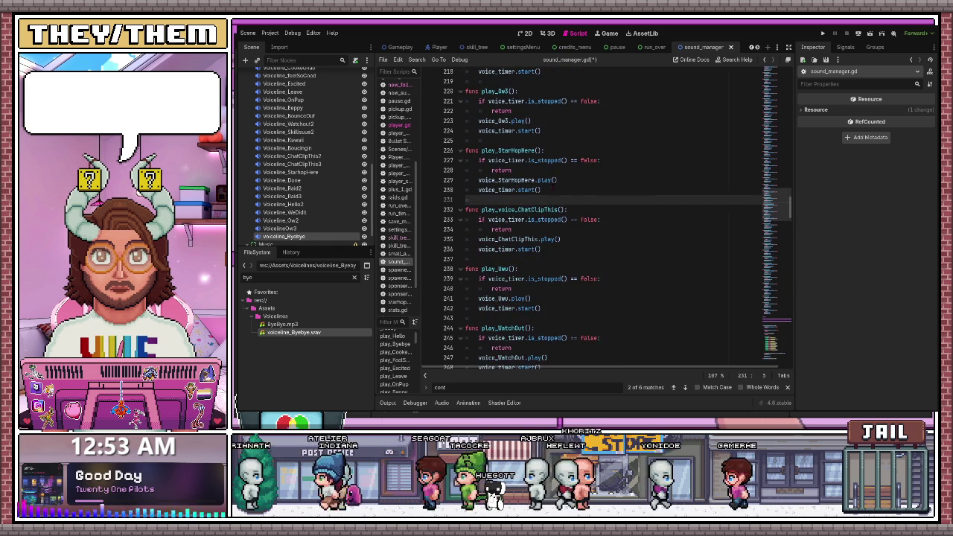
scroll(619, 216, "up", 20)
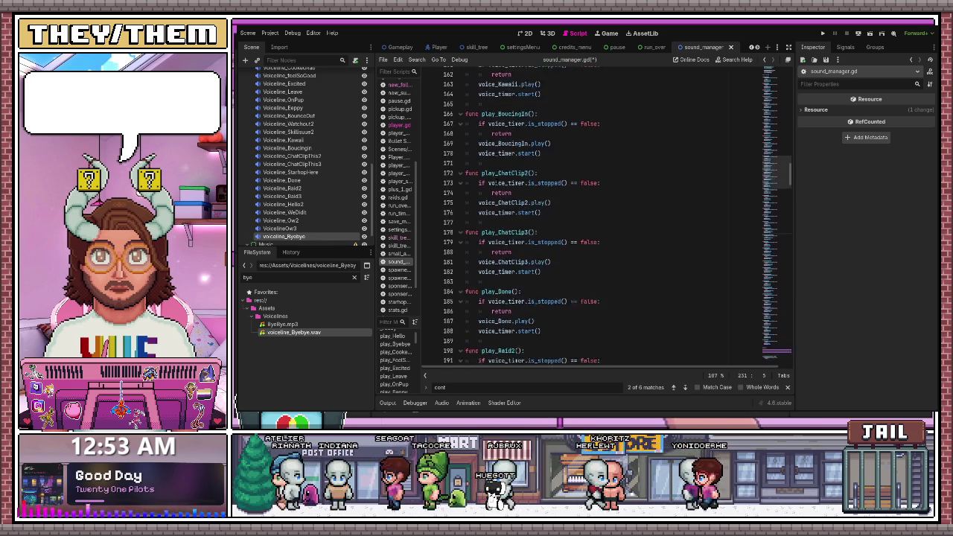
scroll(618, 216, "up", 17)
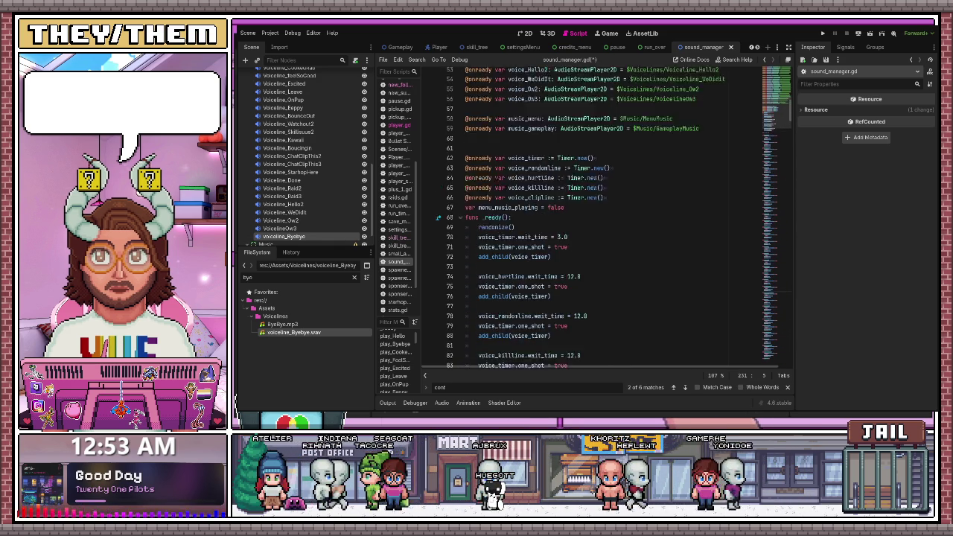
Fold Voice Funcs plus play_hurt, play_death, play_random, play_ClipThisRando and play_kill.
left_click(460, 253)
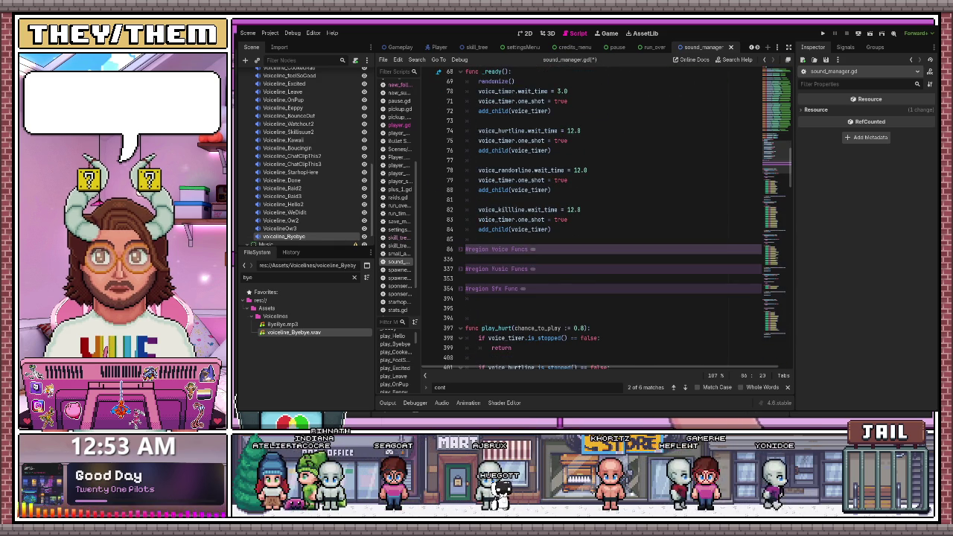
scroll(619, 216, "down", 3)
left_click(492, 210)
left_click(461, 240)
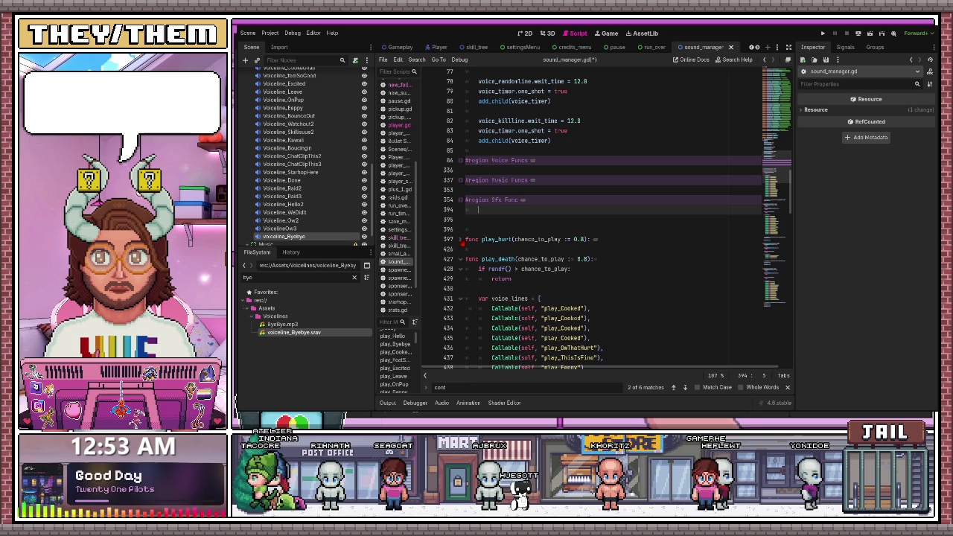
left_click(460, 259)
left_click(459, 279)
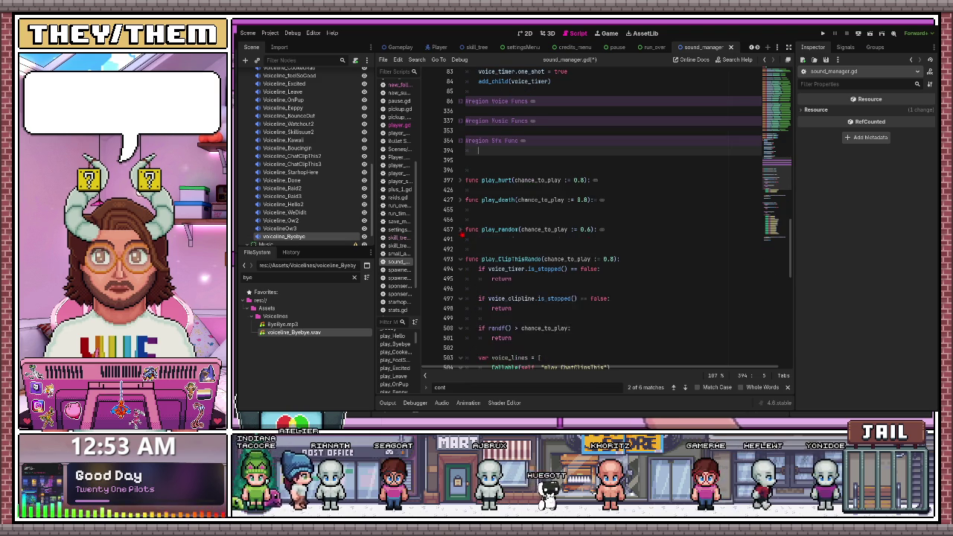
scroll(470, 244, "down", 3)
left_click(459, 229)
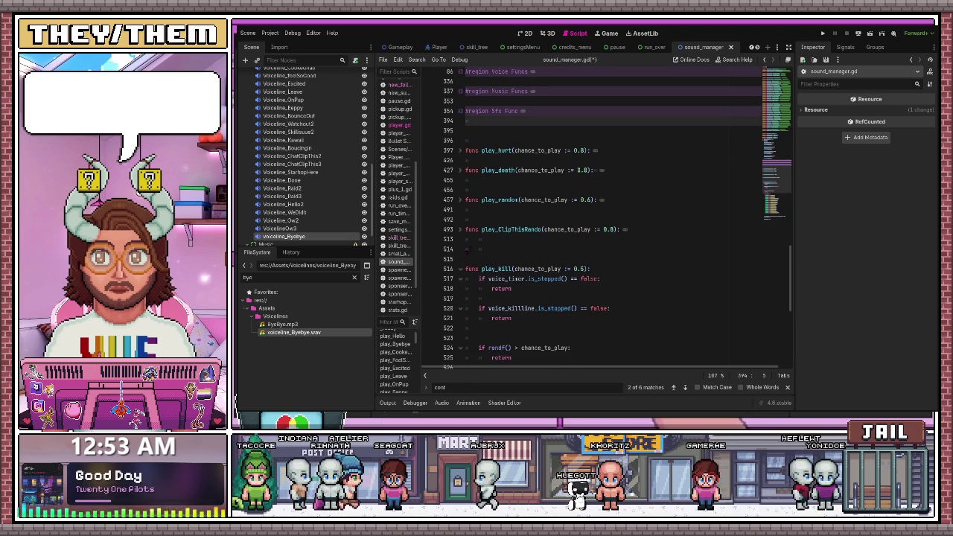
left_click(460, 269)
Delete the blank lines above play_kill and play_ClipThisRando and after play_death.
left_click(484, 249)
left_click(483, 258)
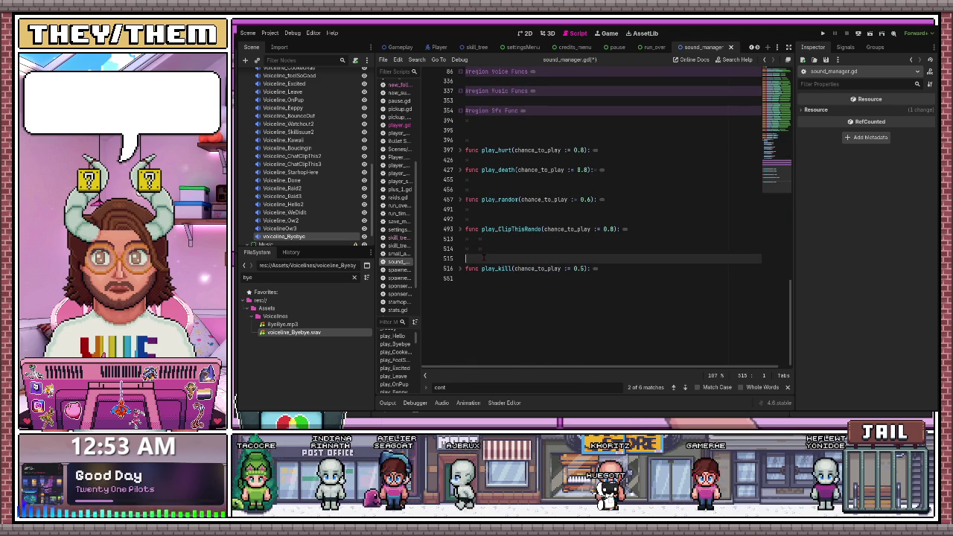
key("ctrl+shift+k")
key("ctrl+shift+k")
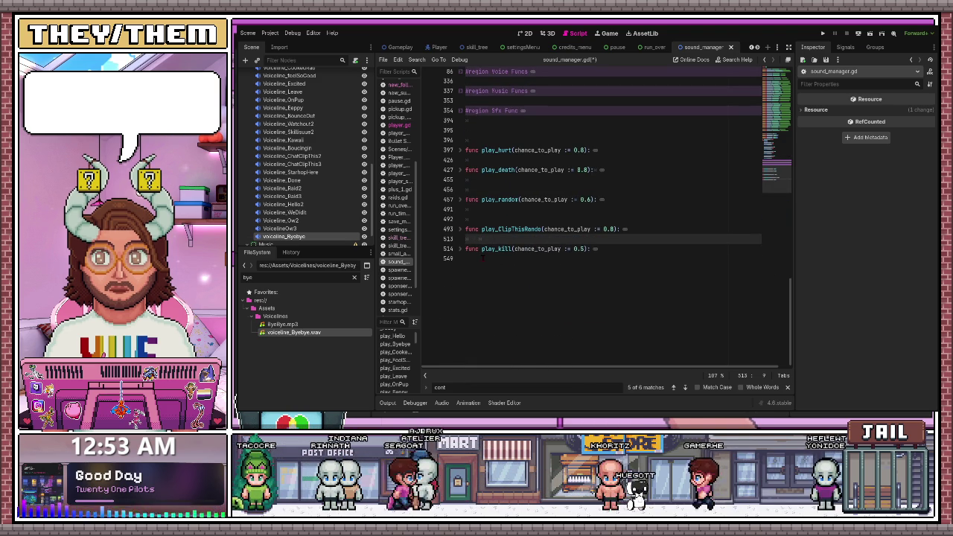
key("Up")
key("Up")
key("ctrl+shift+k")
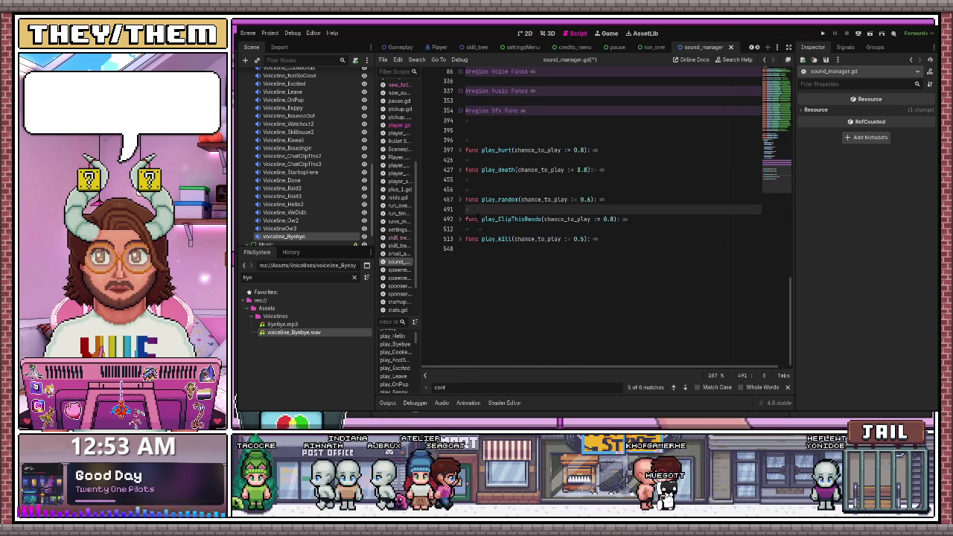
left_click(478, 181)
key("ctrl+shift+k")
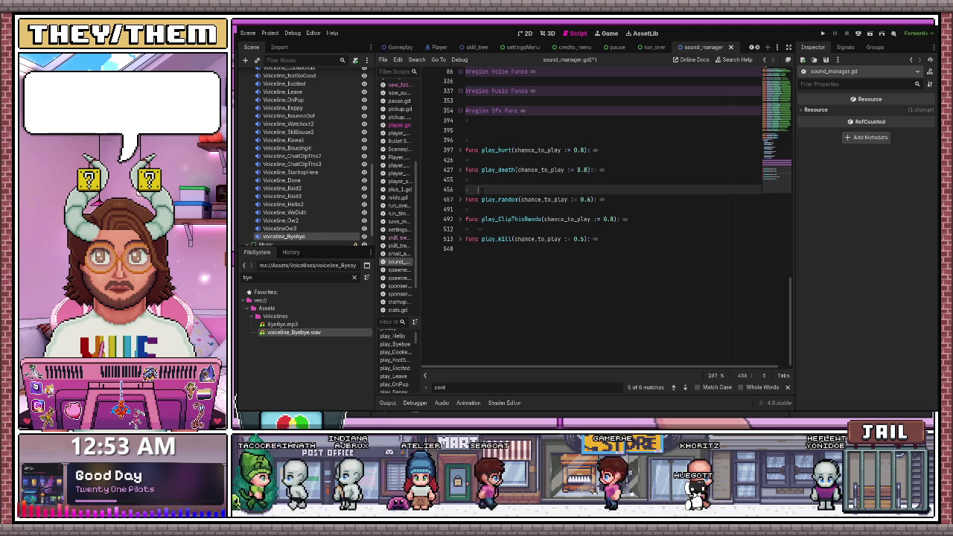
Wrap play_hurt through play_kill in a new code region with Alt+R.
left_click(592, 228)
left_click_drag(591, 228, 466, 149)
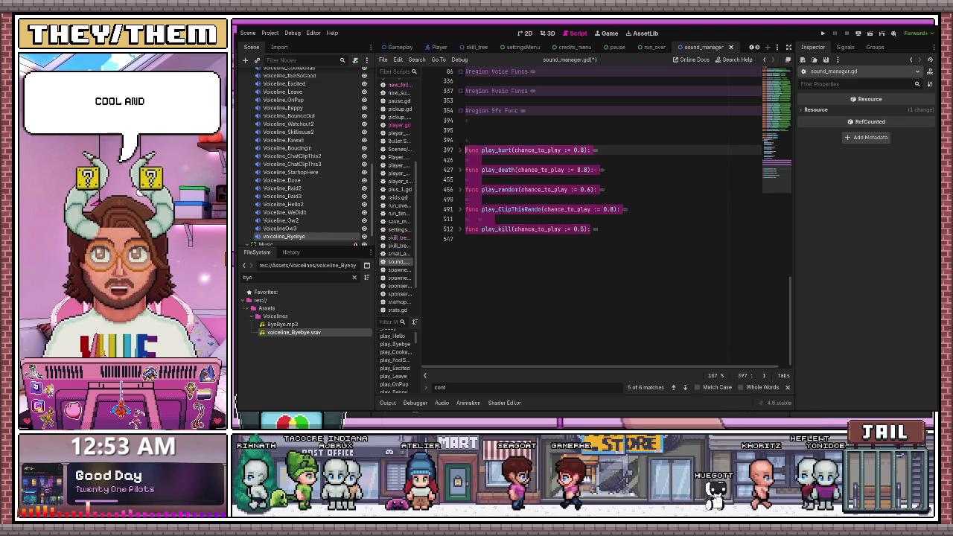
key("alt+r")
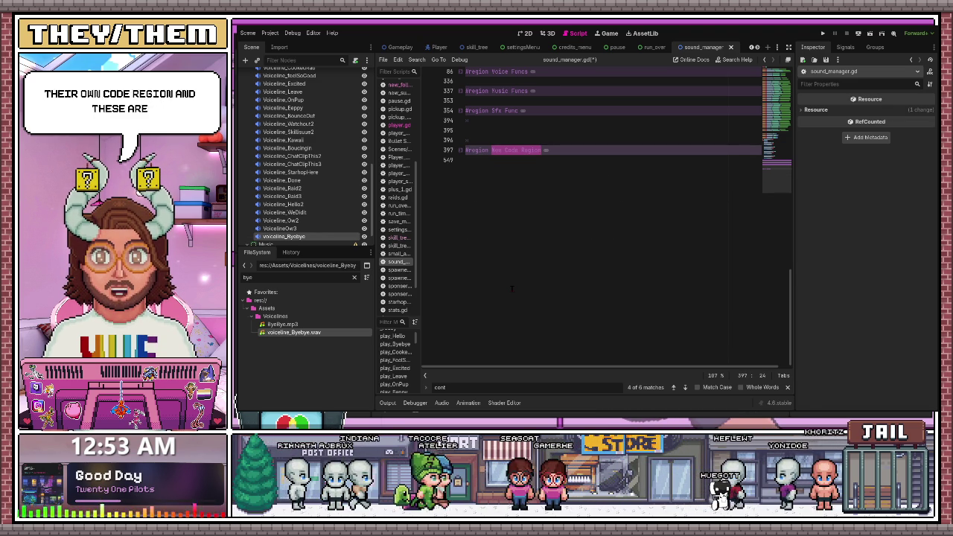
Name the region 'Random Array Lines', save the script, and fold the region.
type("A")
type("n Random")
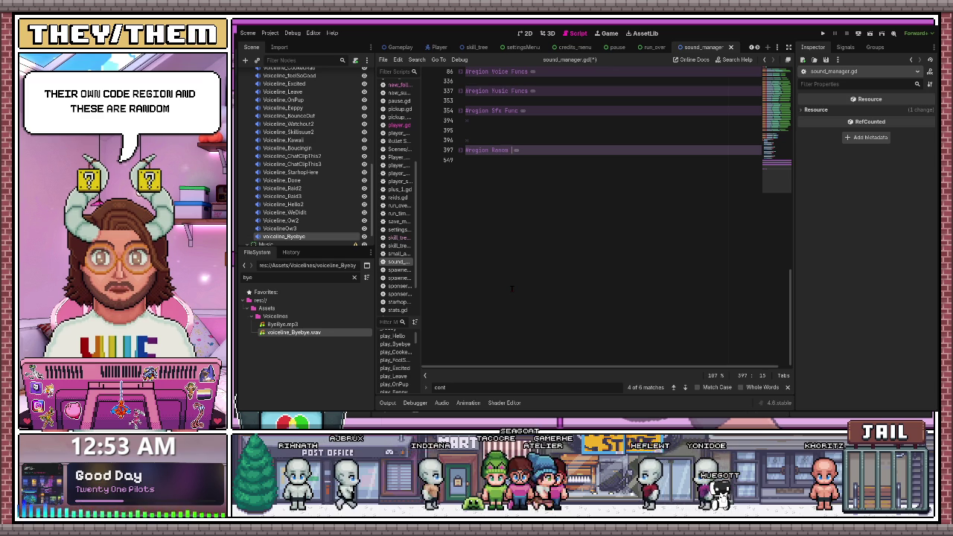
type("rea")
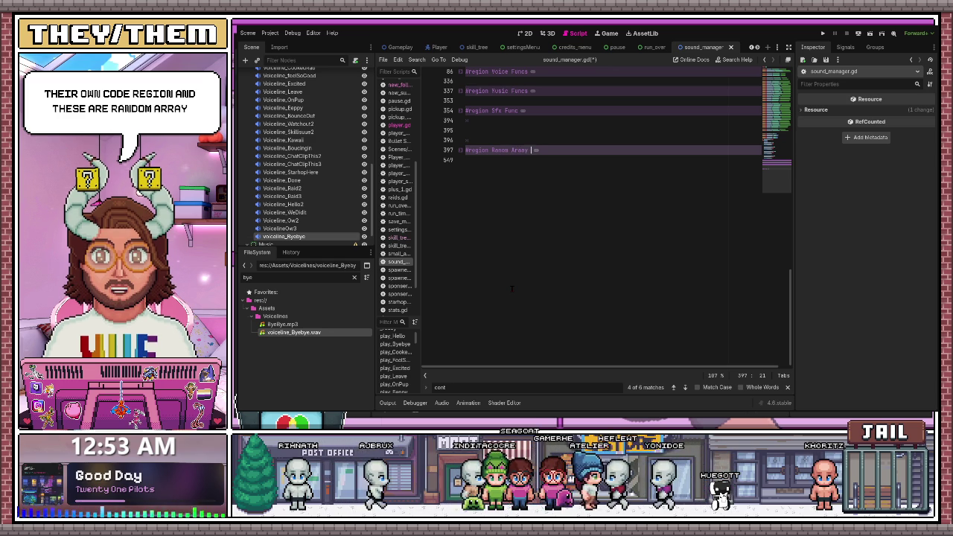
key("BackSpace")
key("BackSpace")
type("y")
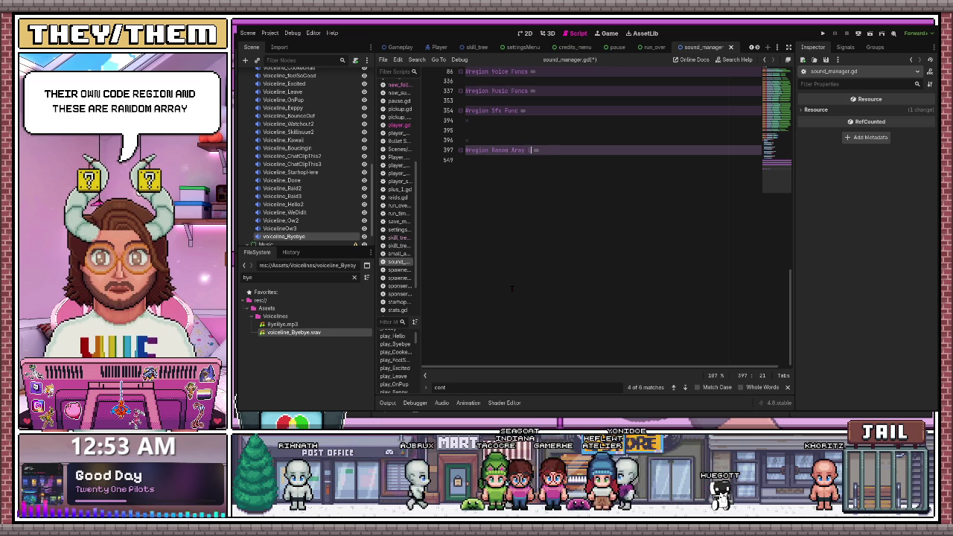
key("Return")
key("ctrl+s")
left_click(460, 149)
left_click(478, 140)
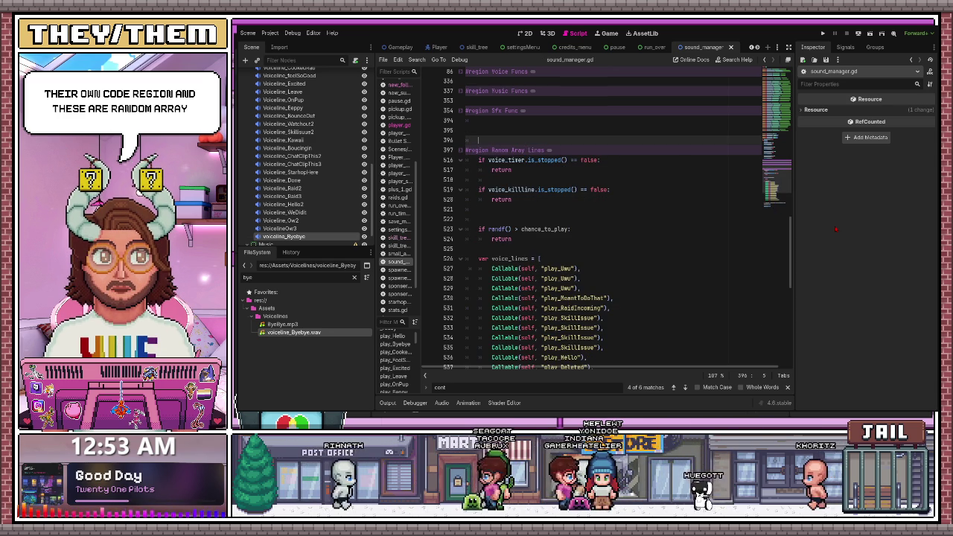
key("F5")
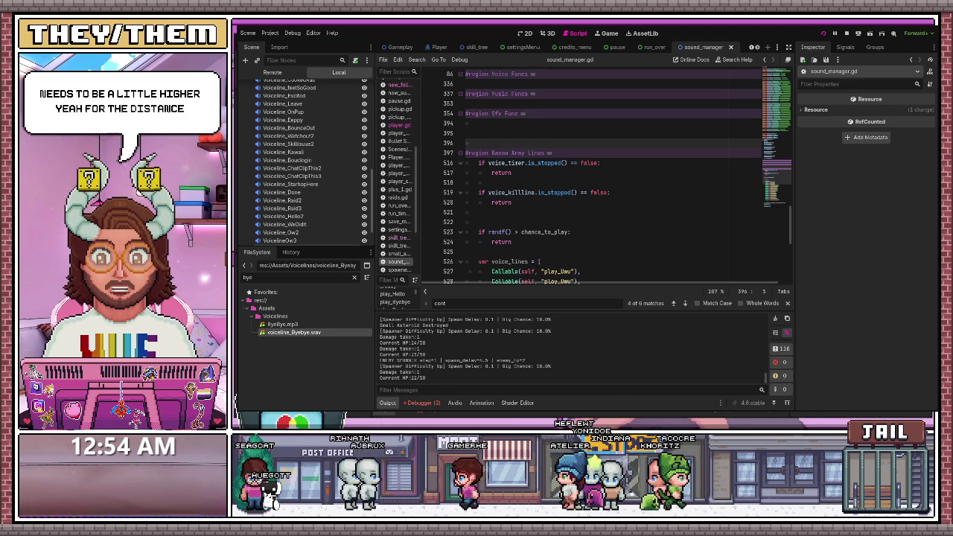
Play the test run to check the voice lines, then stop it and review the output log.
scroll(611, 179, "up", 2)
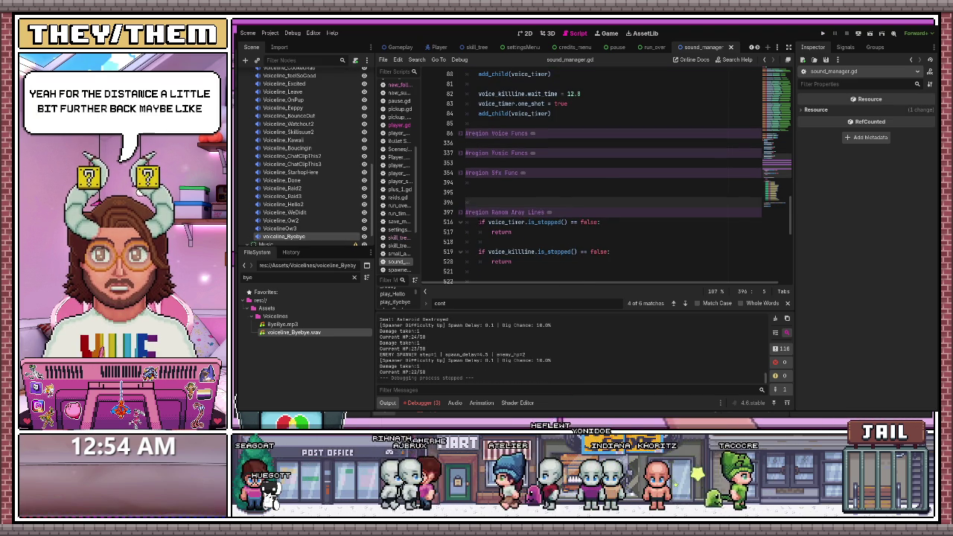
Insert a blank line between the variable declarations and func _ready.
scroll(535, 216, "up", 8)
scroll(535, 217, "up", 3)
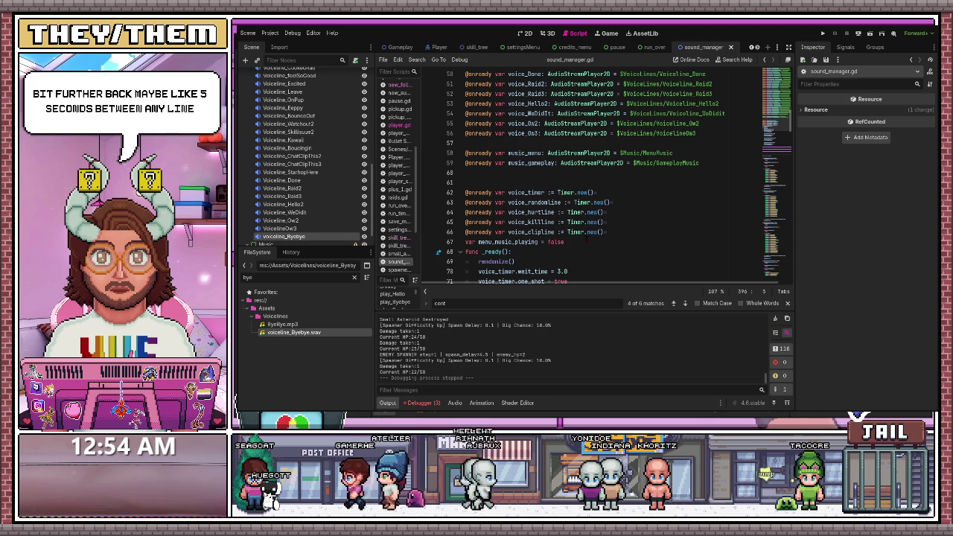
left_click(570, 242)
key("Return")
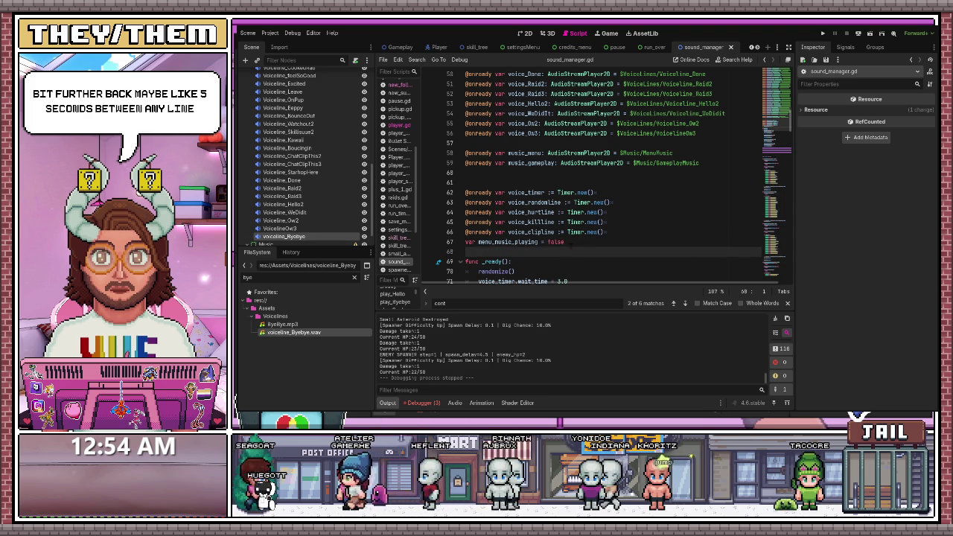
double_click(571, 246)
Set voice_timer's wait time to 5.0 and the hurt, random and kill line timers to 16.0, then save.
scroll(572, 246, "down", 3)
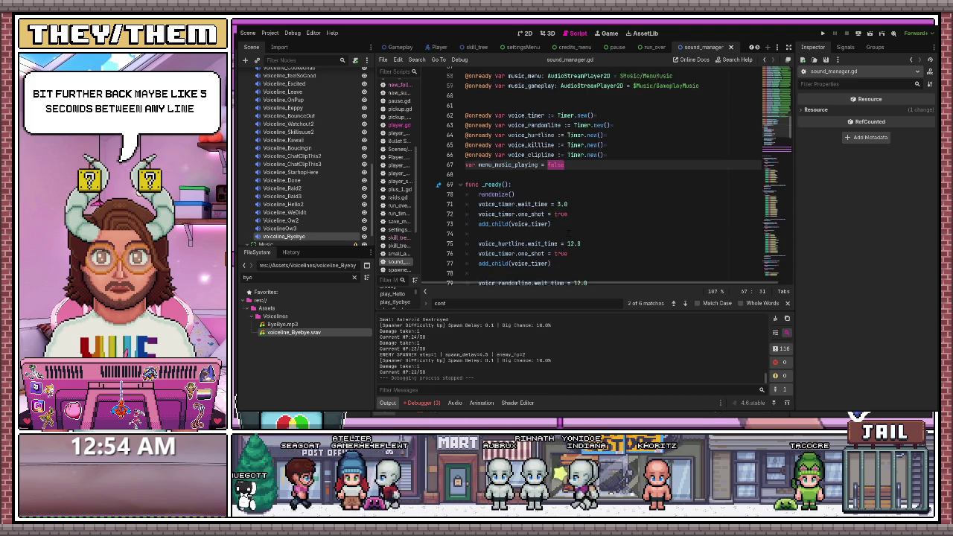
scroll(611, 179, "down", 3)
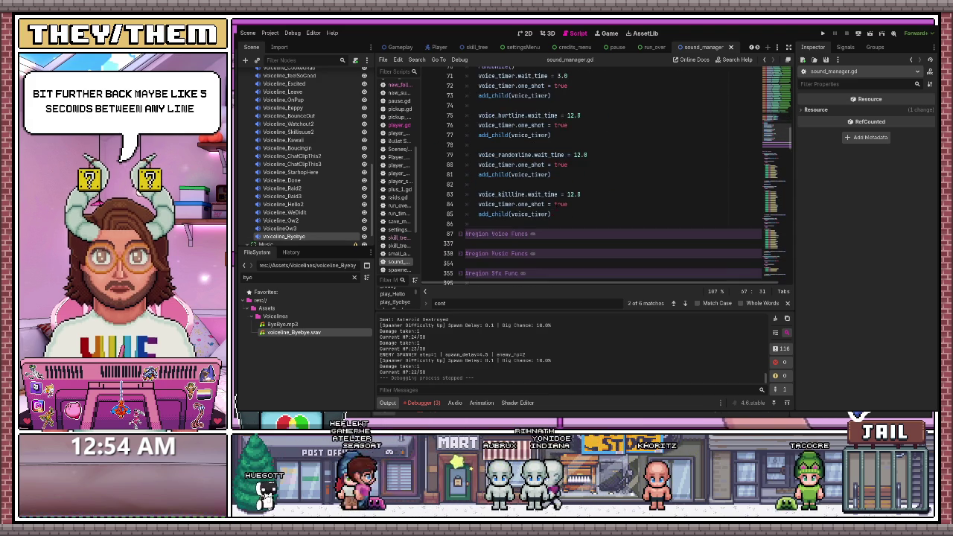
left_click(559, 104)
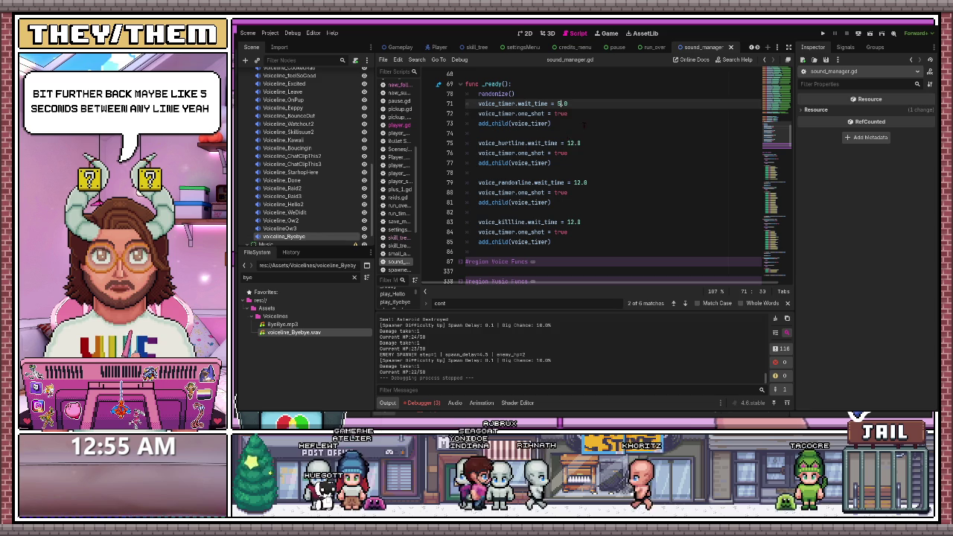
key("Down")
key("Down")
key("Down")
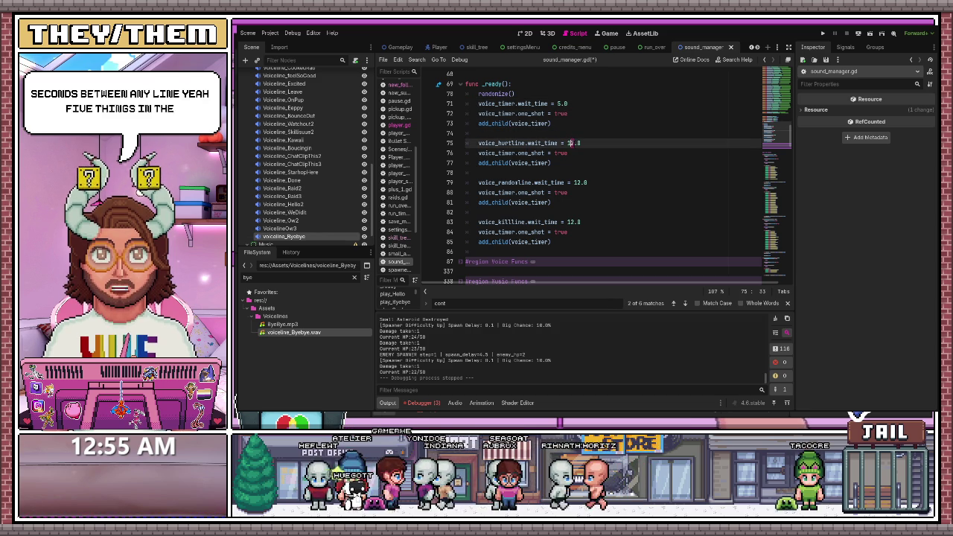
key("Delete")
type("6")
key("Down")
key("Down")
key("Down")
key("BackSpace")
type("6")
key("Down")
key("Down")
key("Down")
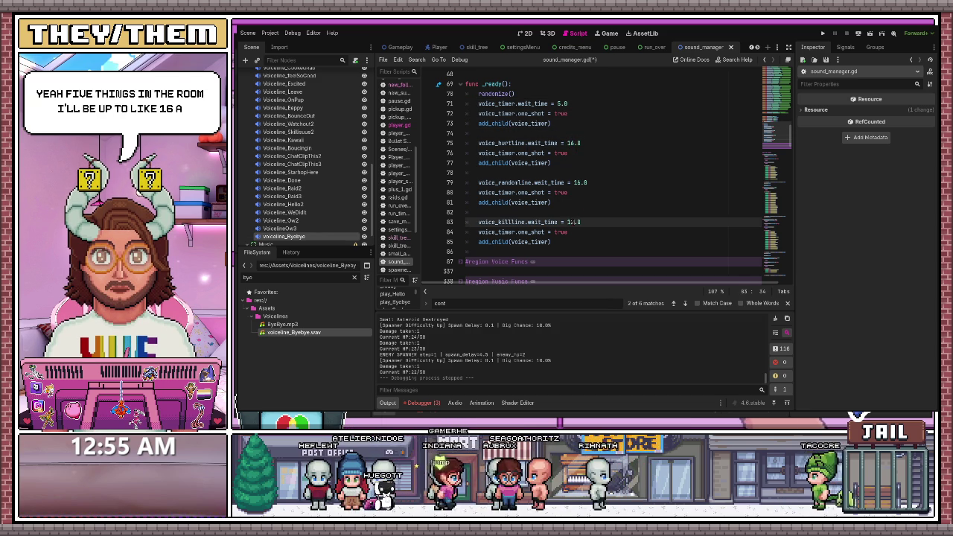
key("ctrl+s")
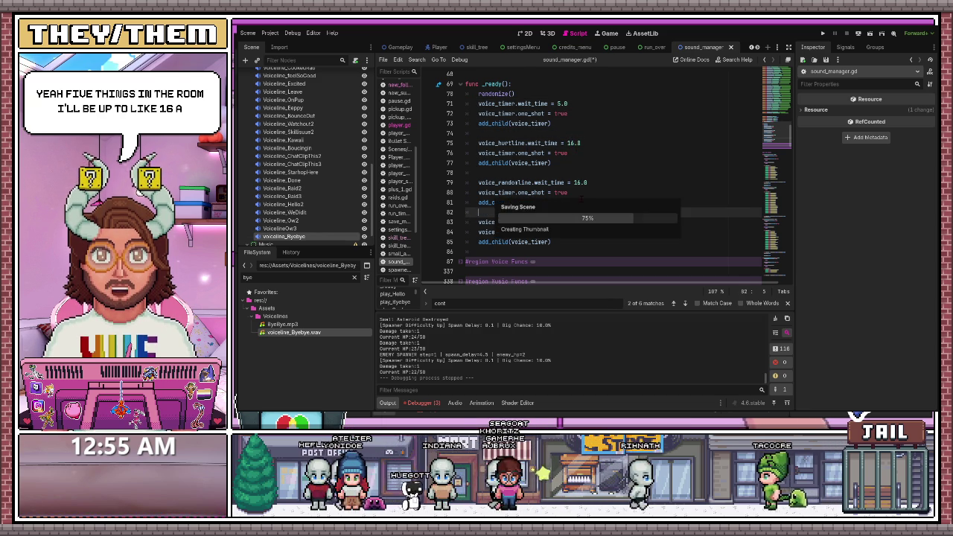
left_click(667, 174)
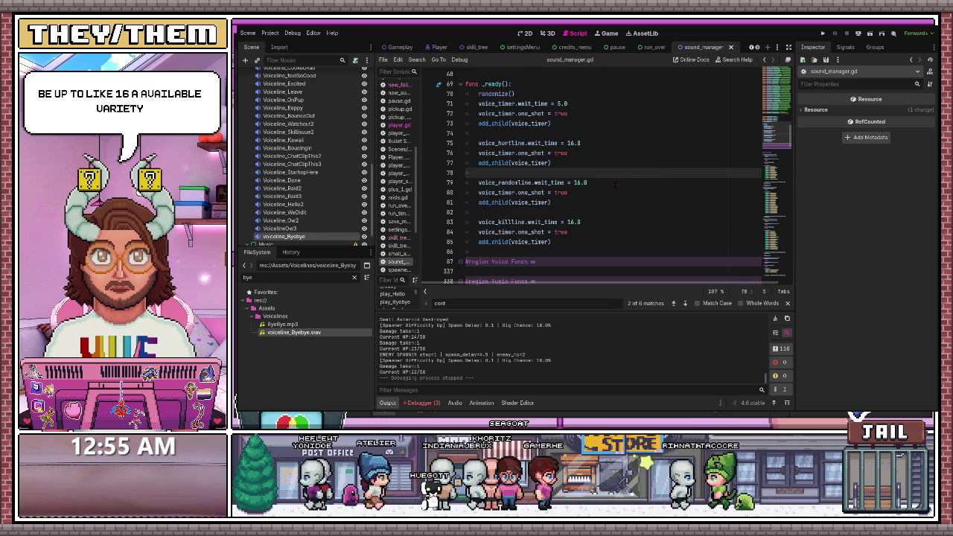
scroll(615, 184, "up", 1)
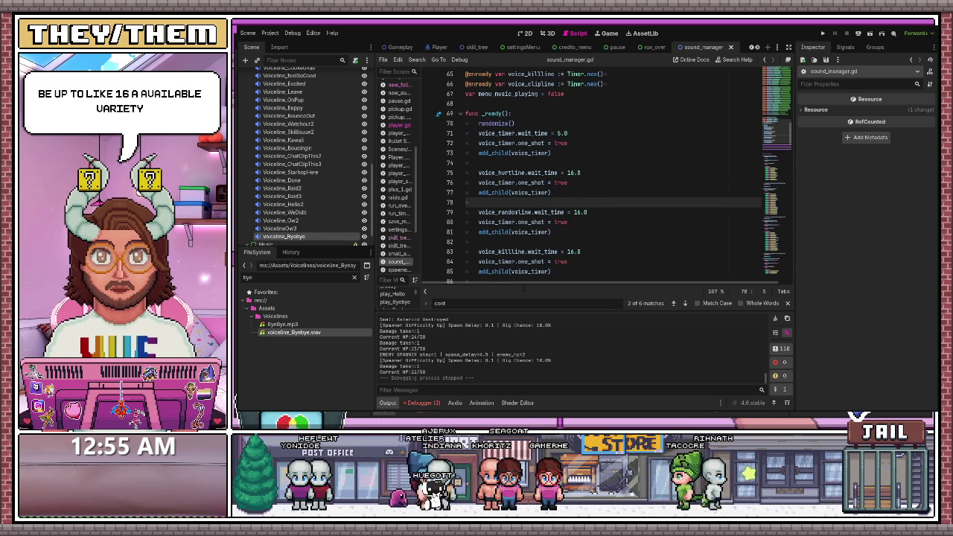
Show the debugger's three 'Can't add child' errors from sound_manager.gd lines 76, 80 and 84.
left_click(421, 403)
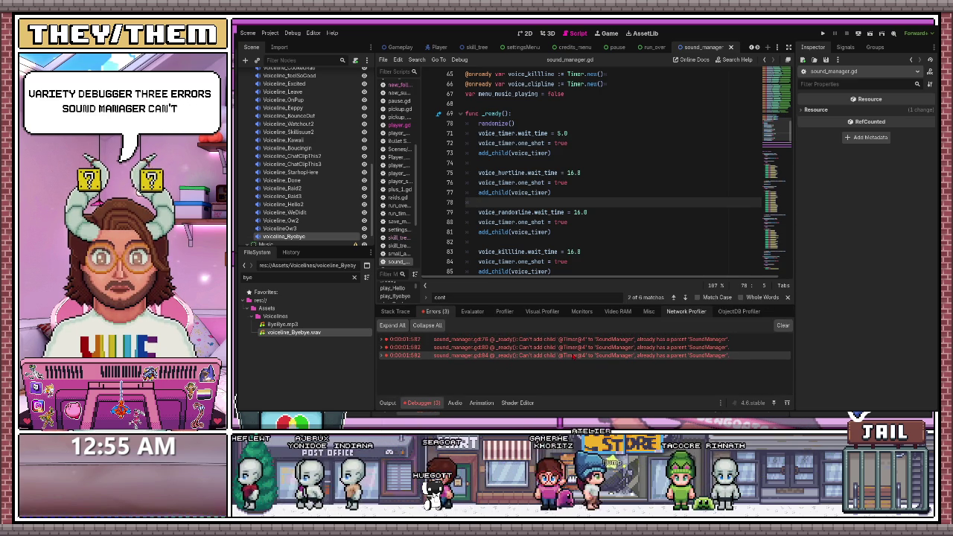
scroll(611, 171, "down", 1)
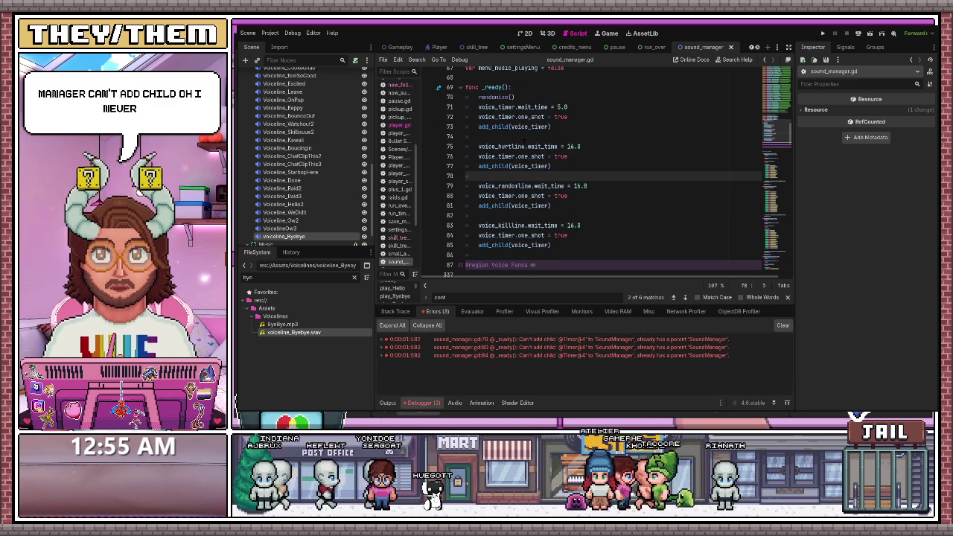
Make lines 77 and 81 add voice_hurtline and voice_randomline instead of voice_timer.
left_click(510, 143)
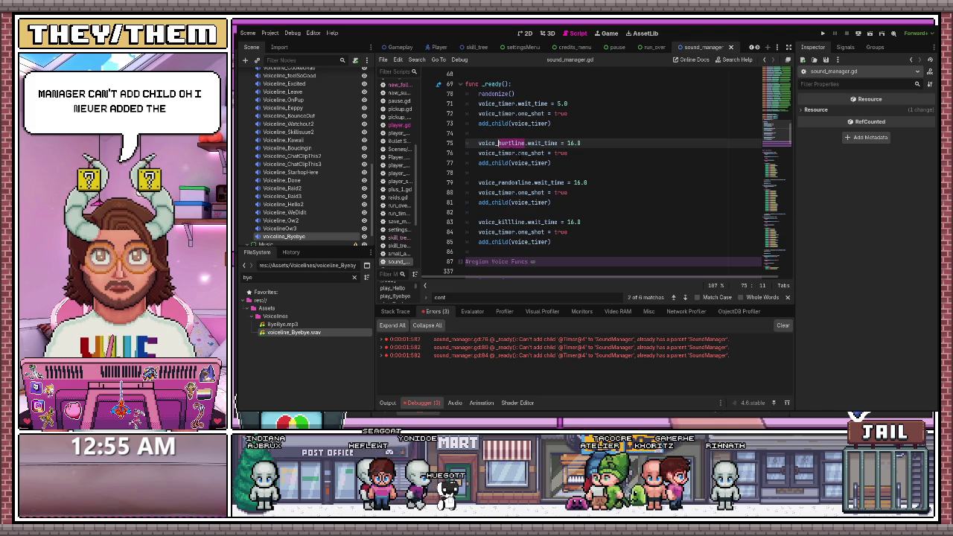
scroll(611, 171, "up", 1)
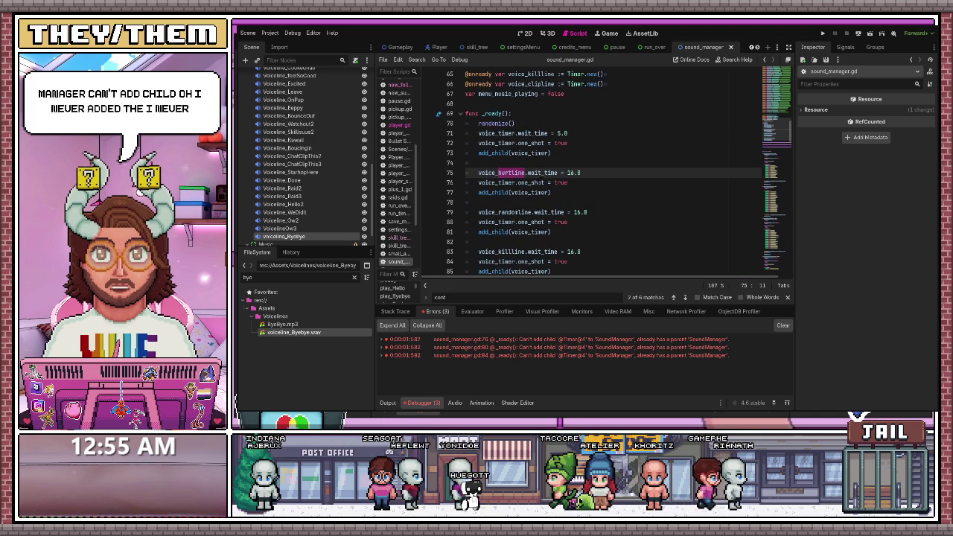
left_click(525, 192)
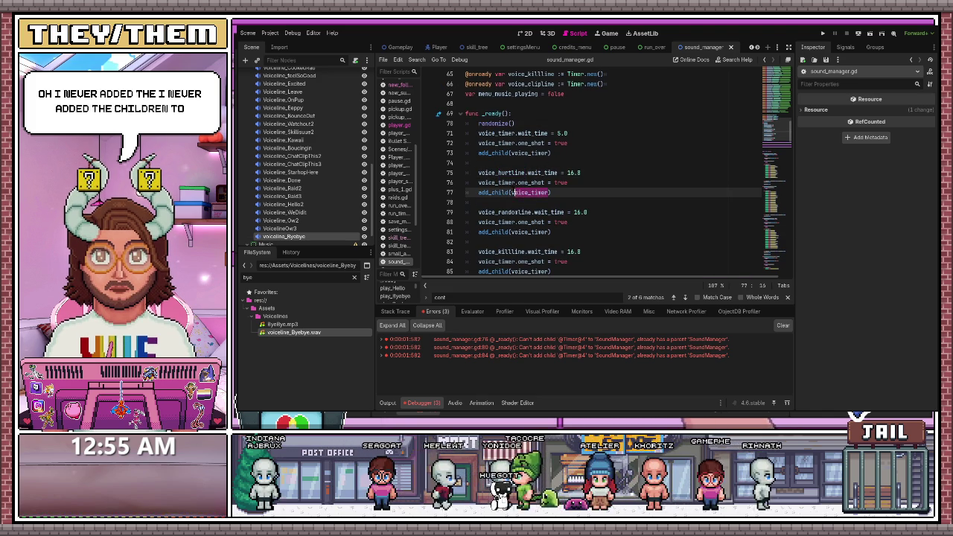
type("hurtlin")
key("ctrl+z")
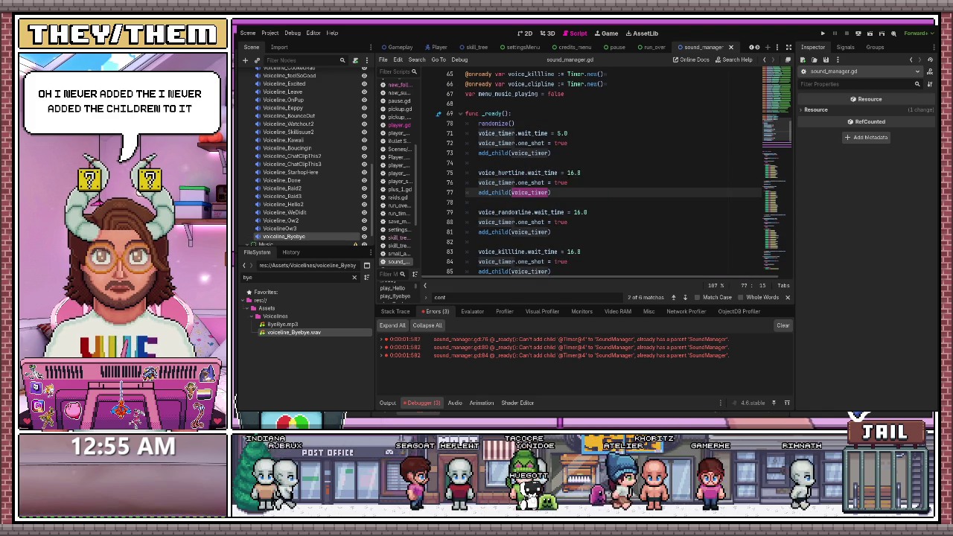
left_click(569, 183)
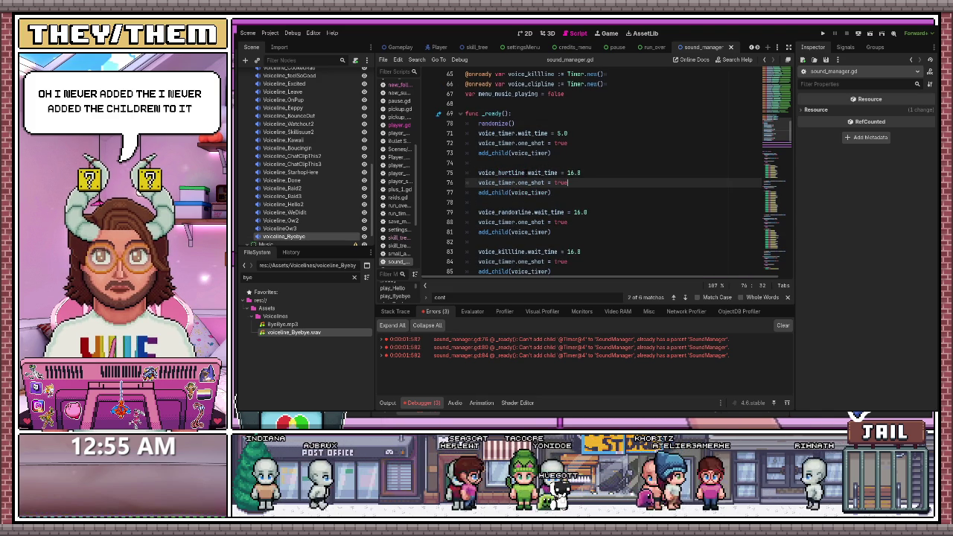
mouse_move(526, 173)
left_mouse_down()
mouse_move(506, 173)
mouse_move(531, 192)
left_mouse_up()
type("voice_hurtline")
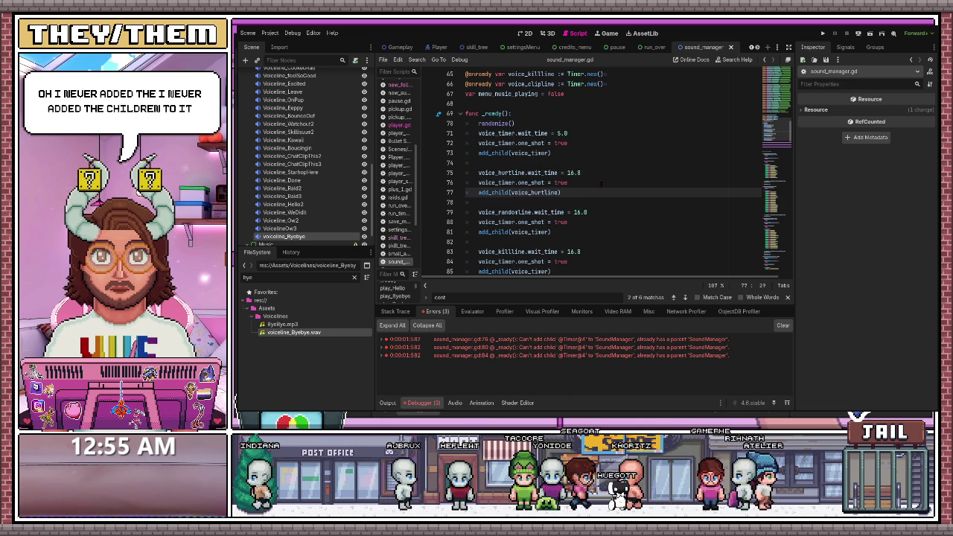
scroll(513, 193, "down", 1)
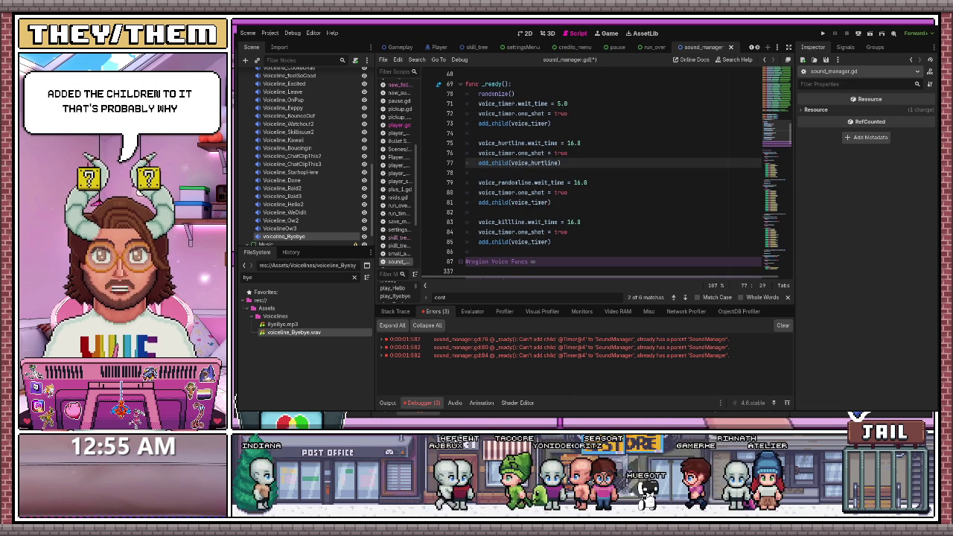
left_click(571, 143)
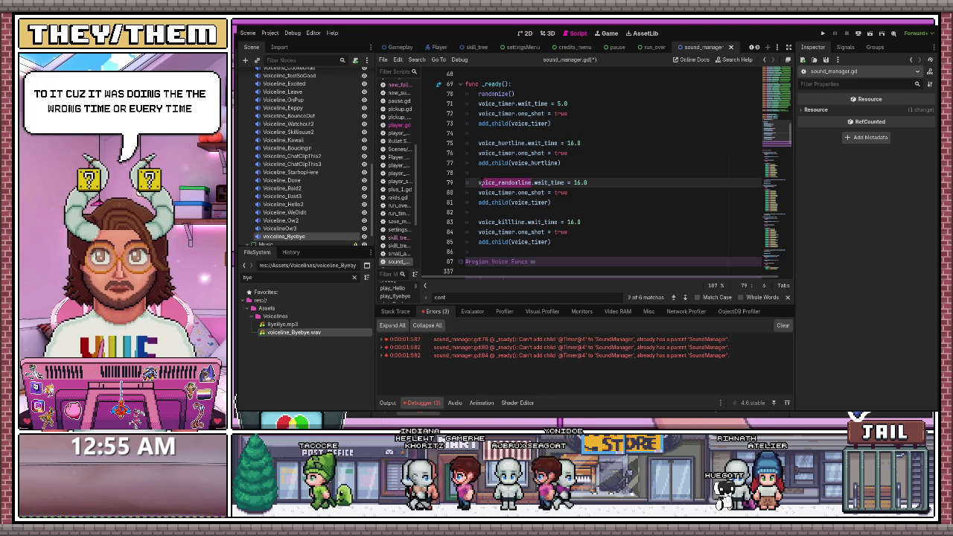
double_click(521, 201)
type("voice_randomline")
Replace voice_timer with voice_killline on line 85 and save the script.
left_click(564, 231)
left_click_drag(525, 222, 479, 222)
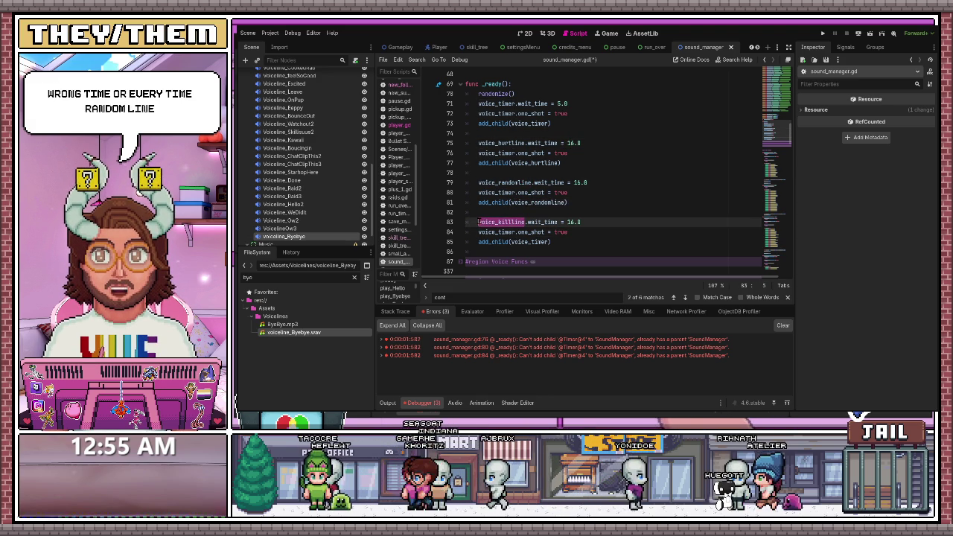
key("ctrl+c")
double_click(522, 242)
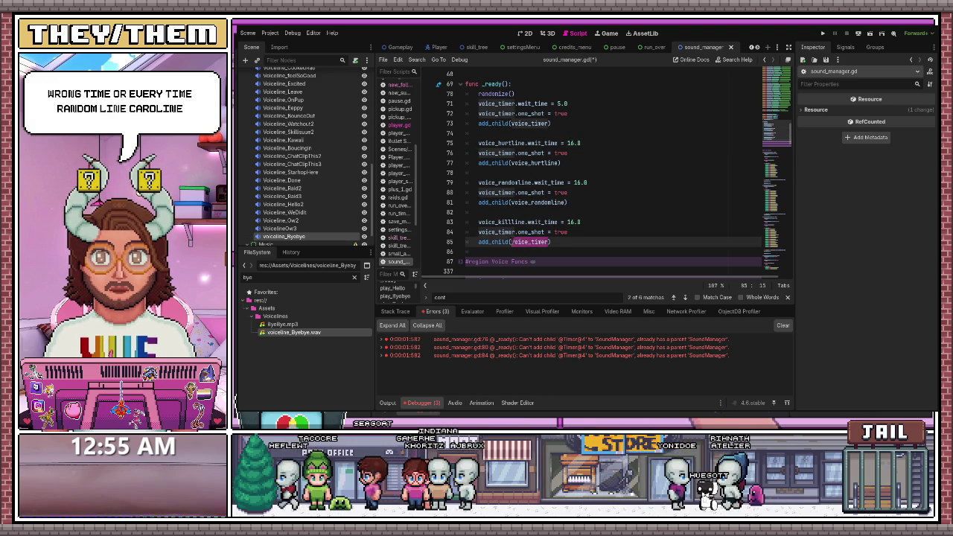
key("ctrl+v")
left_click(573, 222)
key("ctrl+s")
Review the kill-line timer block, then run the project with F5.
left_click(509, 202)
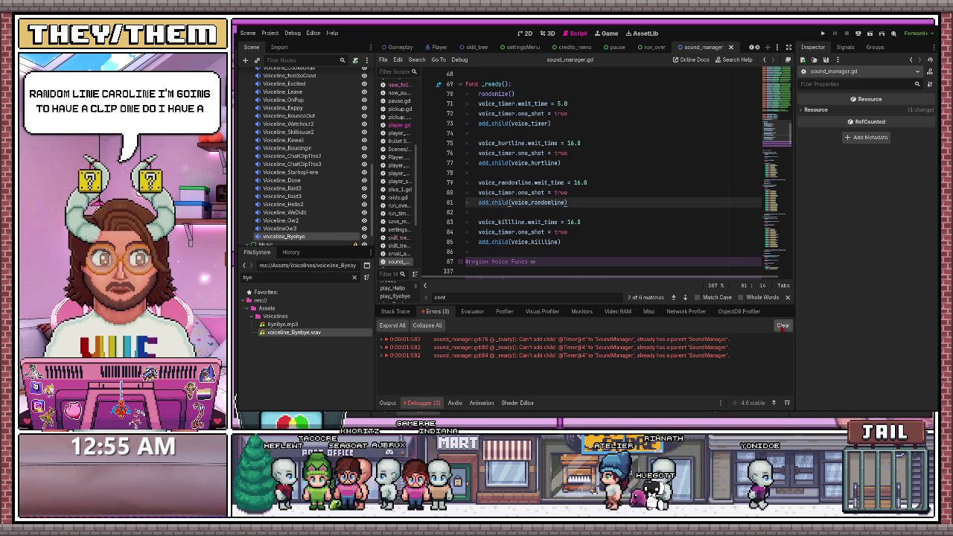
left_click(568, 242)
mouse_move(568, 242)
left_mouse_down()
mouse_move(481, 242)
mouse_move(478, 222)
left_mouse_up()
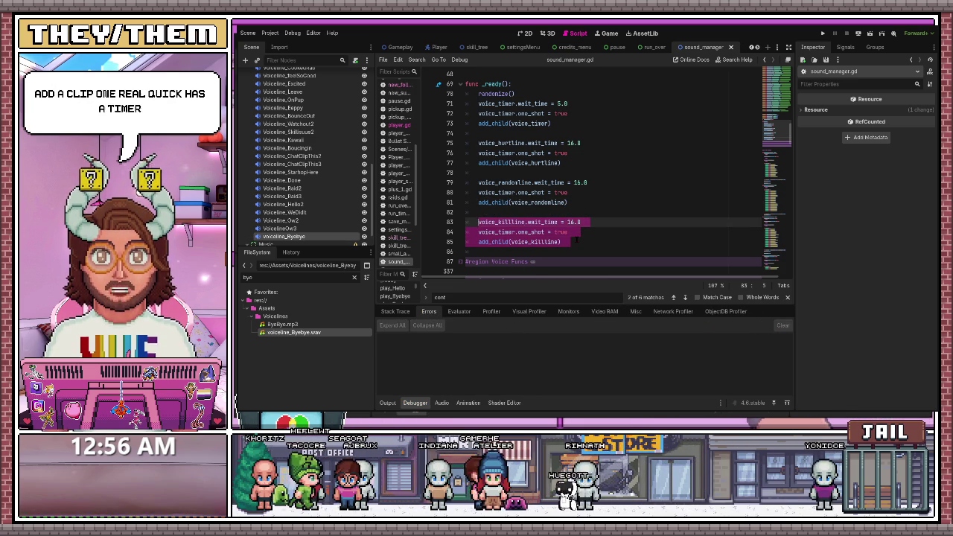
left_click(581, 221)
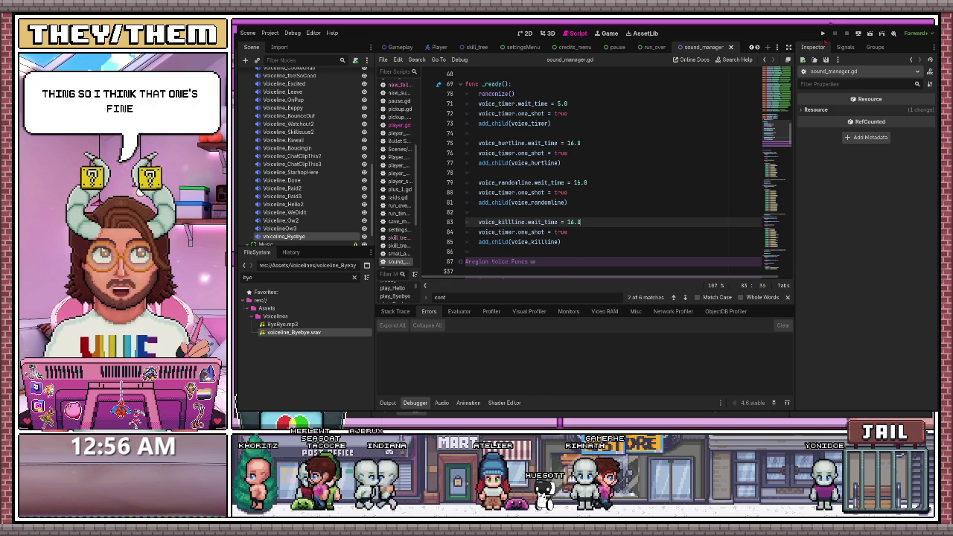
key("F5")
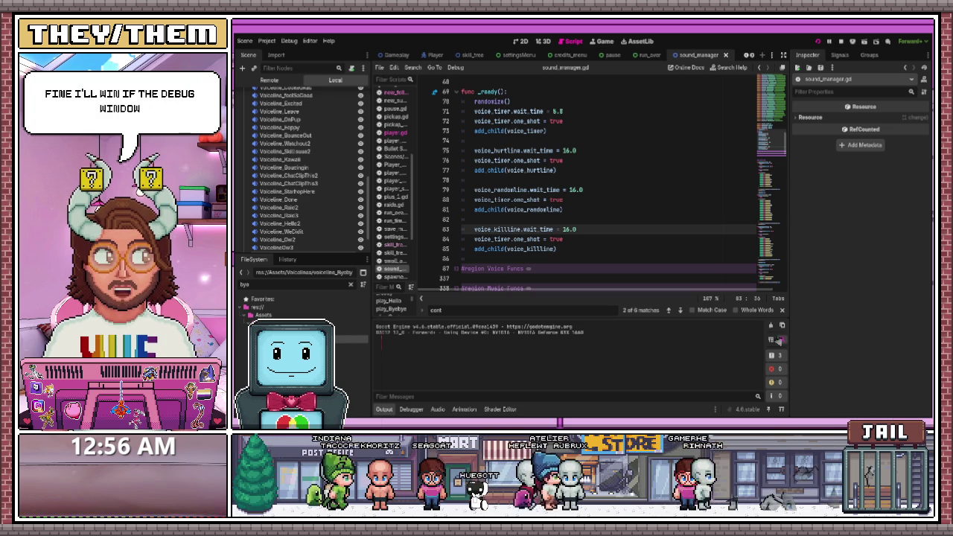
key("F5")
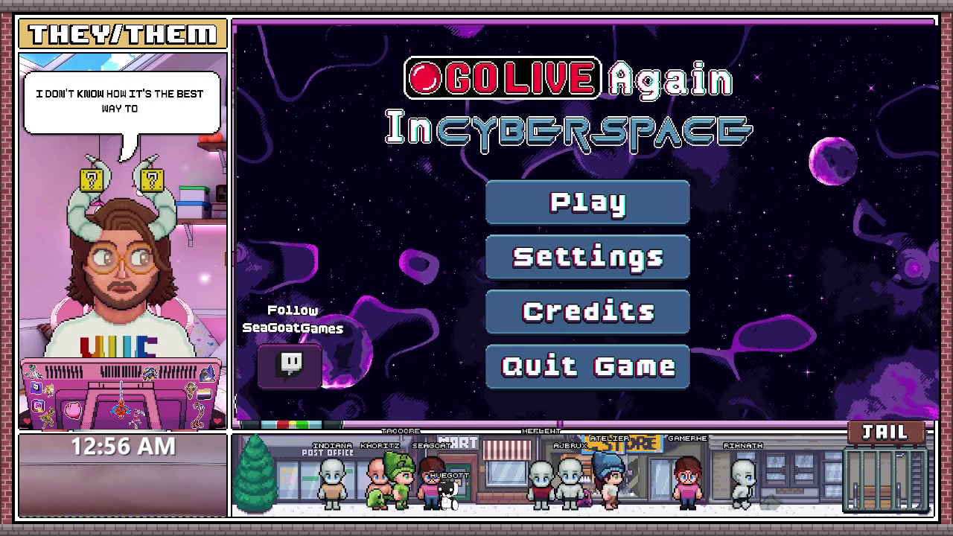
Start a run, fly the ship with A, D, S and W to hear voice lines, then stop with F8.
left_click(588, 203)
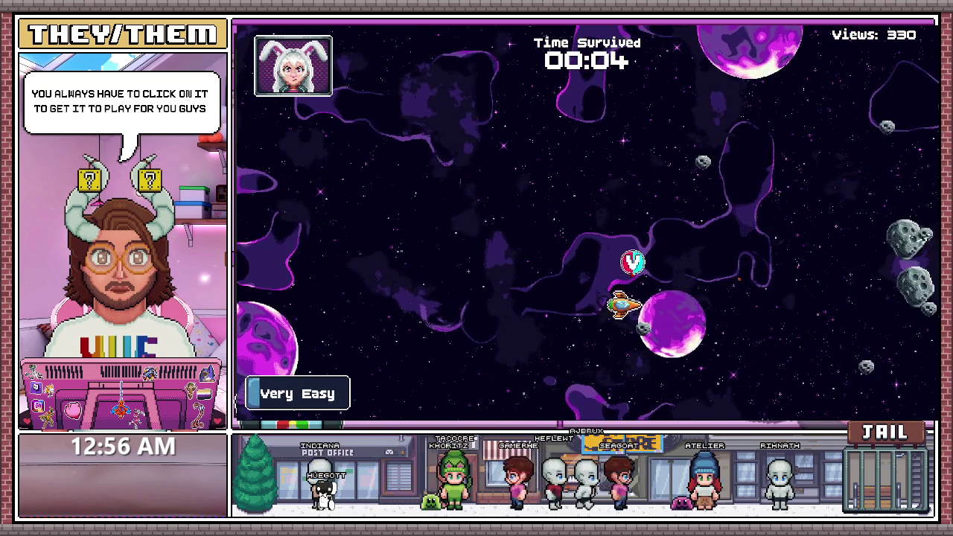
key("a")
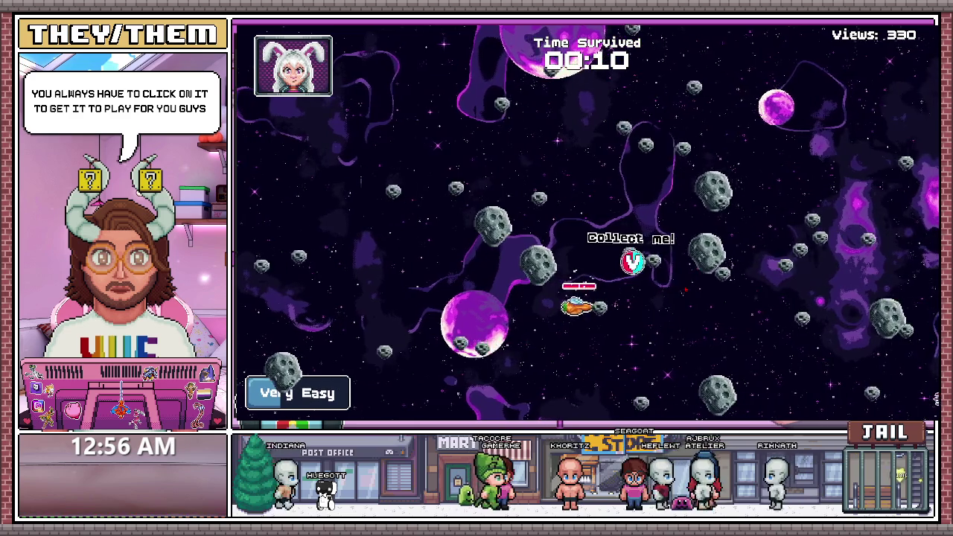
key("d")
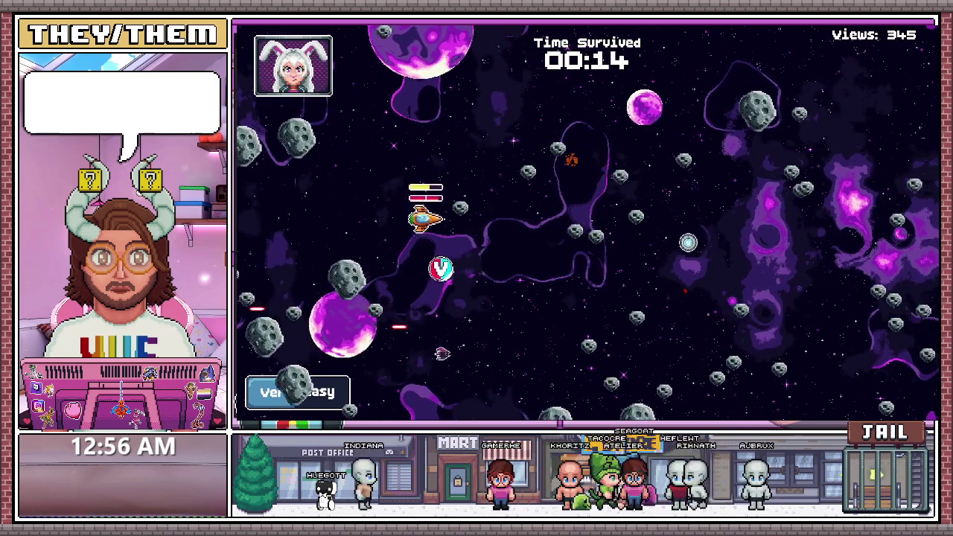
key("s")
key("d")
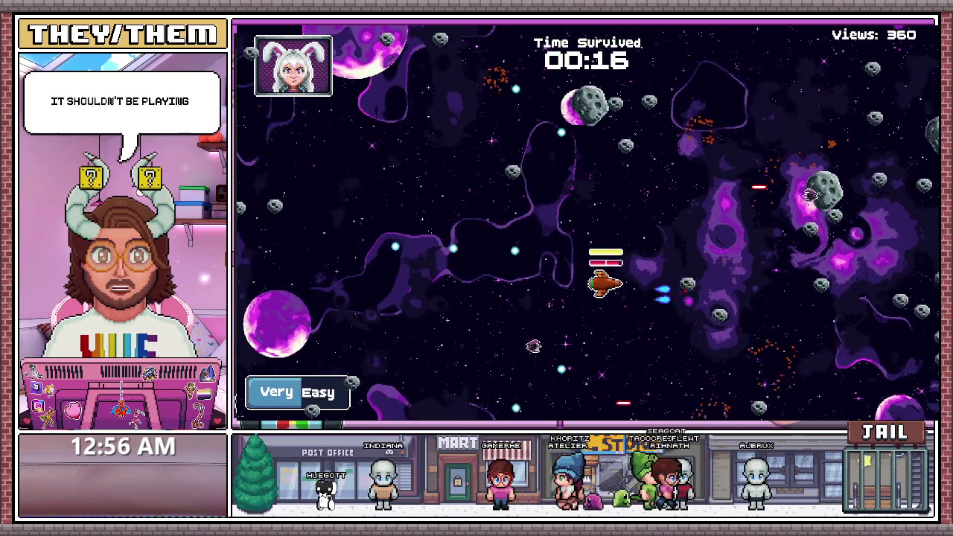
key("w")
key("a")
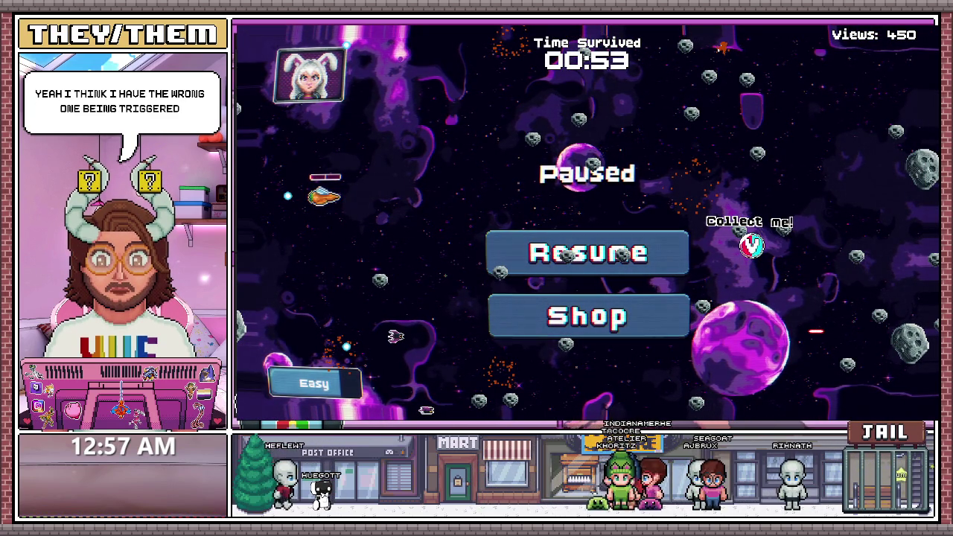
key("F8")
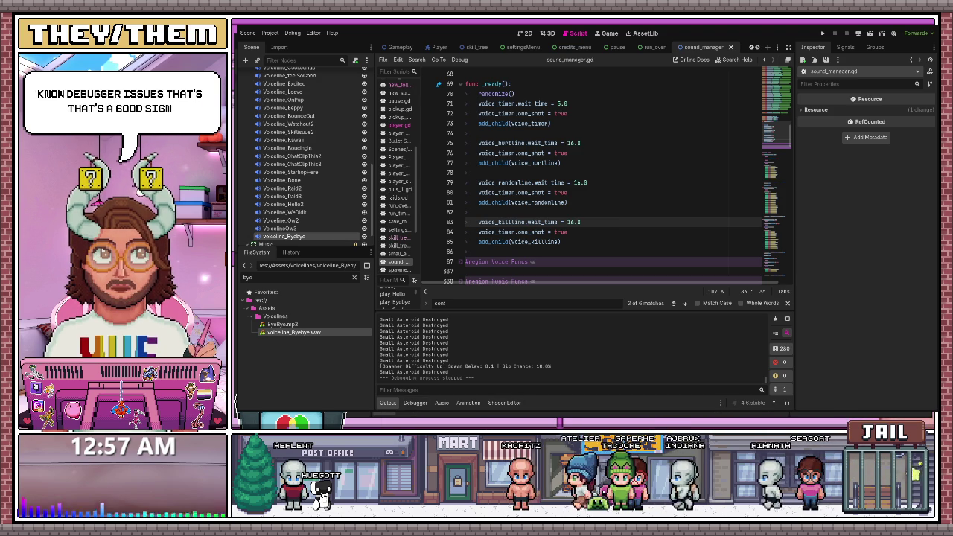
Switch to the Player scene and scroll player.gd down to the take_damage function.
left_click(440, 47)
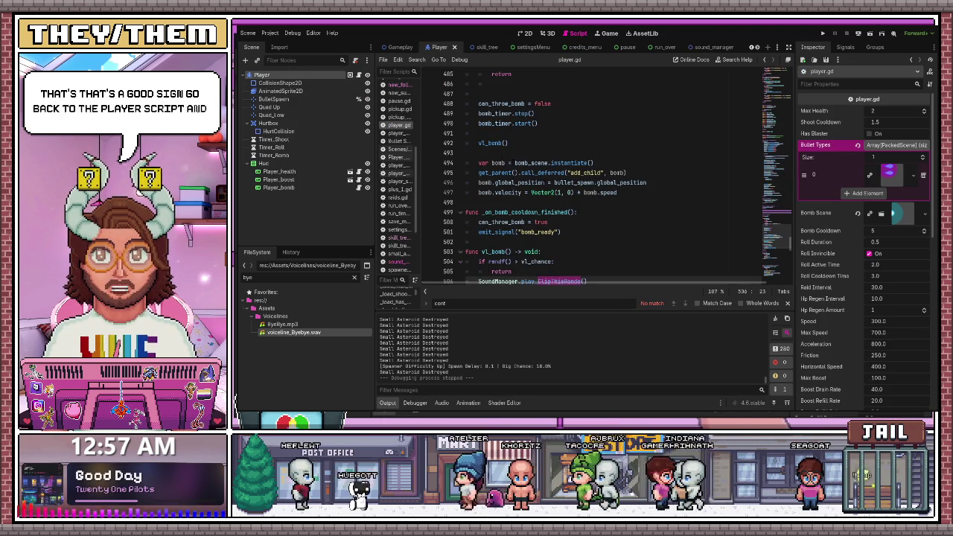
left_click(479, 183)
scroll(611, 175, "up", 3)
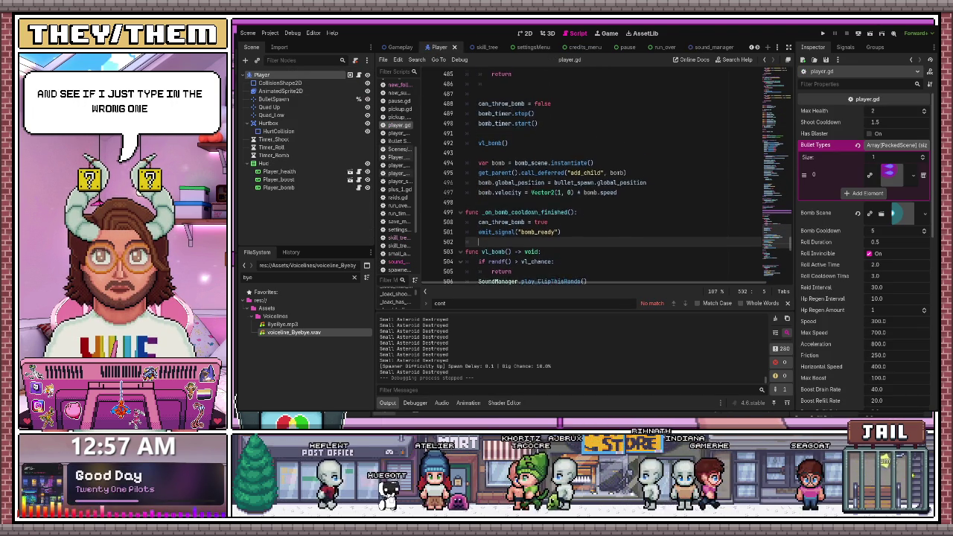
scroll(531, 183, "down", 2)
scroll(531, 182, "up", 4)
scroll(531, 182, "up", 2)
scroll(531, 183, "down", 3)
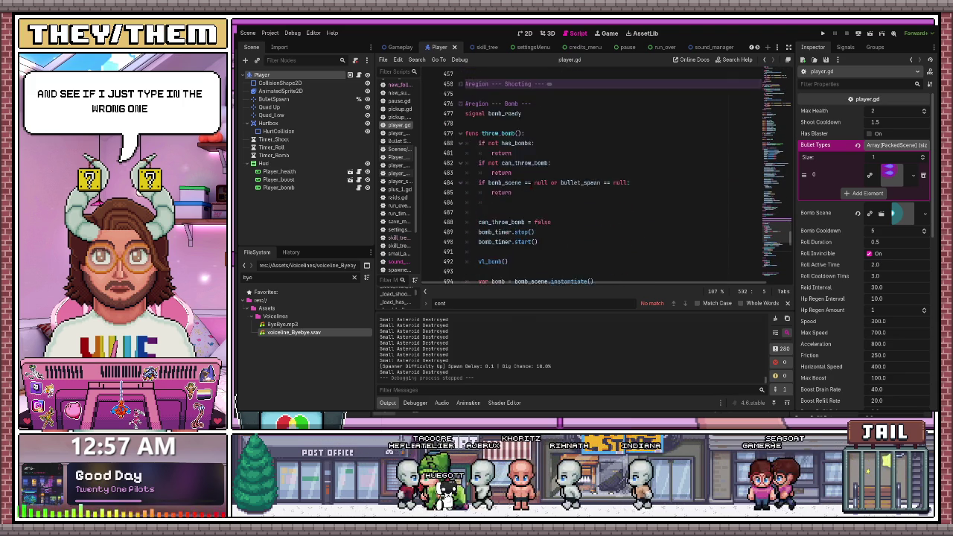
scroll(531, 182, "down", 6)
scroll(530, 186, "up", 3)
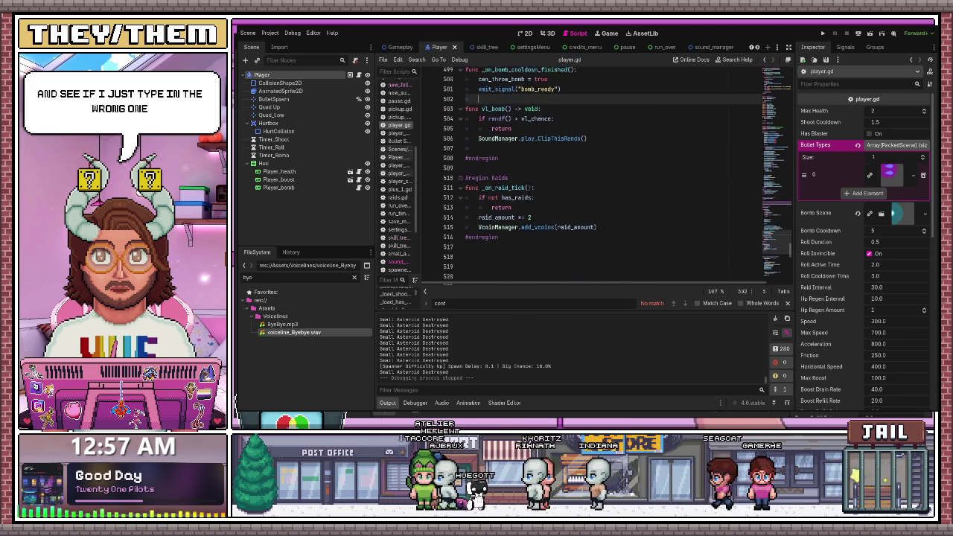
scroll(531, 186, "down", 9)
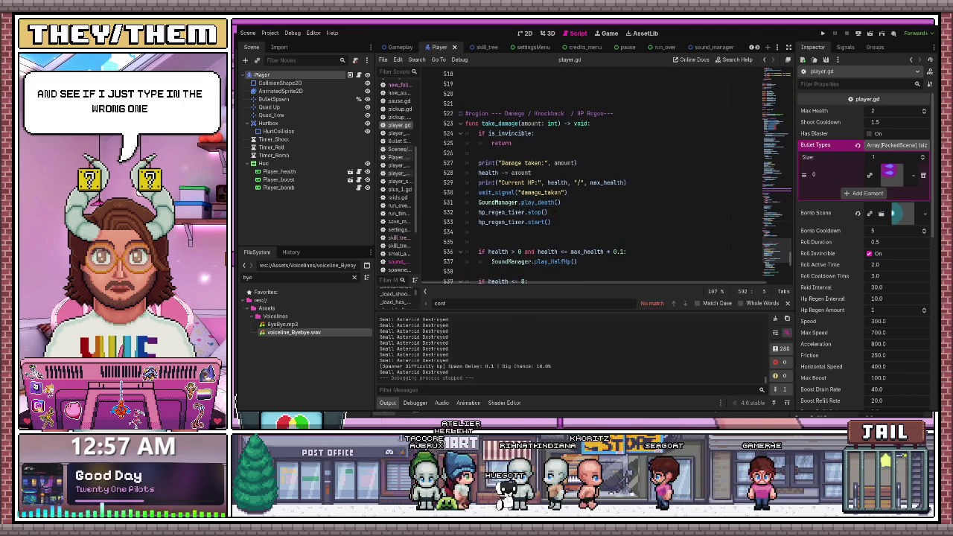
scroll(546, 205, "down", 1)
scroll(547, 205, "down", 2)
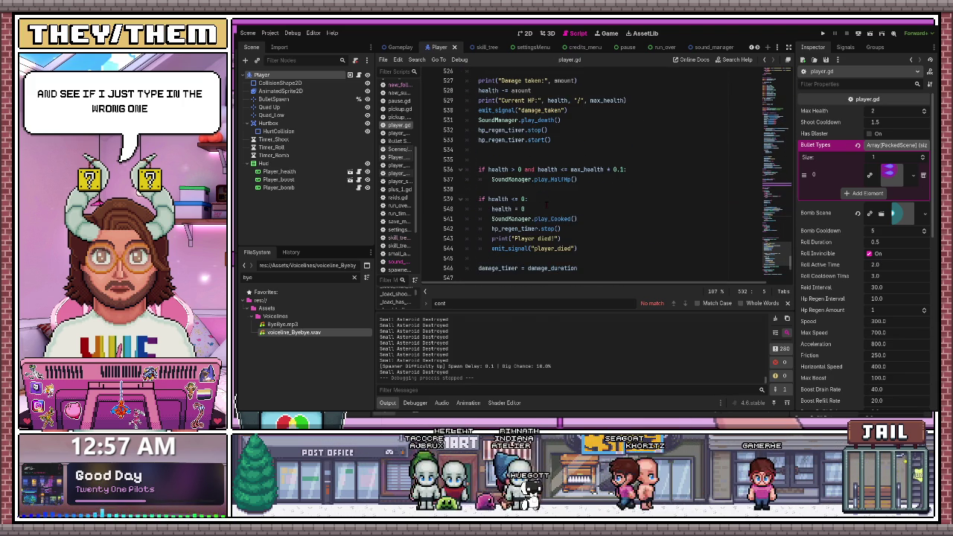
scroll(572, 205, "down", 1)
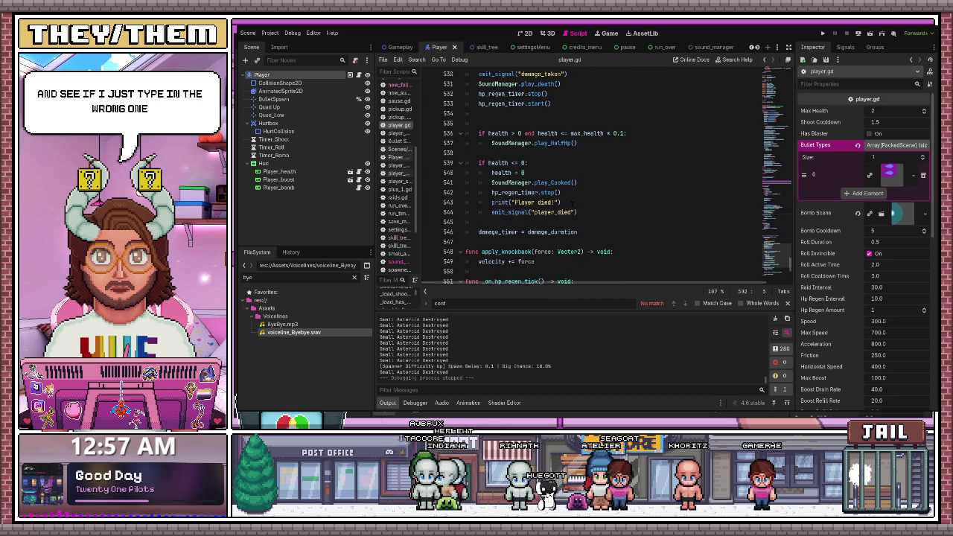
scroll(571, 205, "up", 2)
scroll(589, 178, "up", 2)
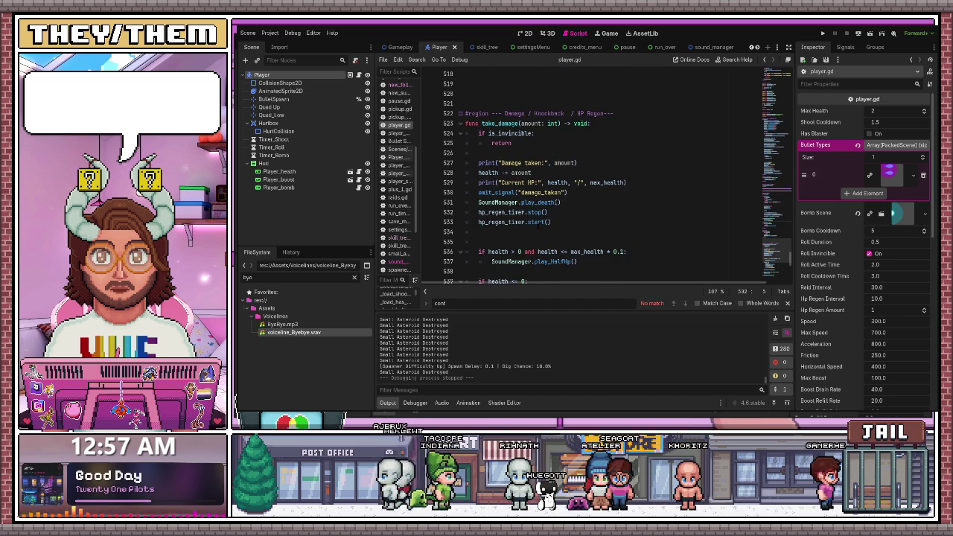
scroll(538, 225, "down", 2)
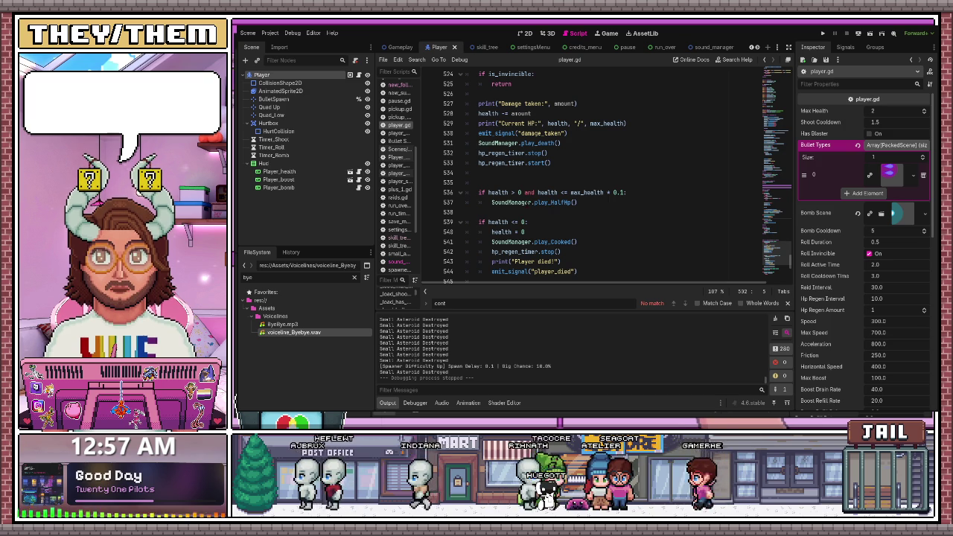
left_click(578, 201)
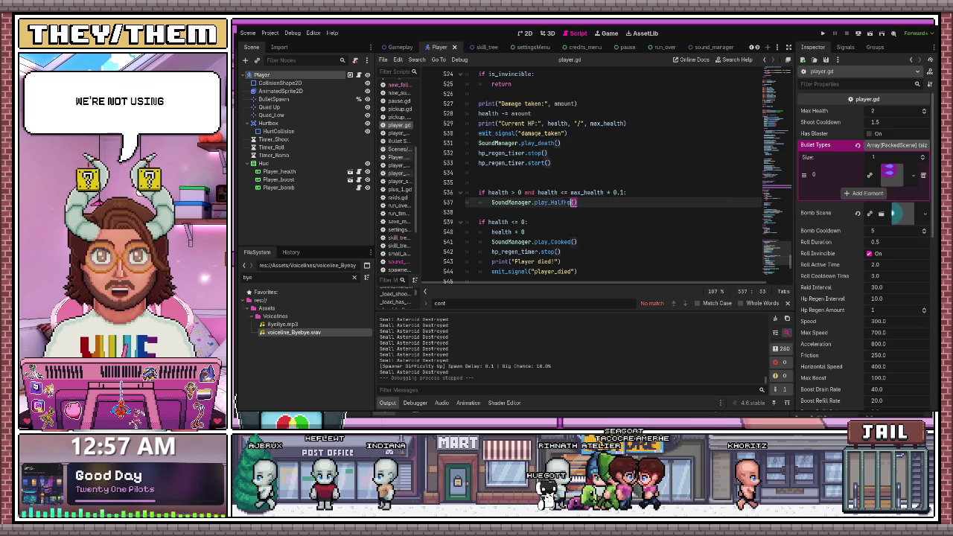
Delete the unused half-health check and its sound call from take_damage.
left_click_drag(579, 202, 469, 186)
key("BackSpace")
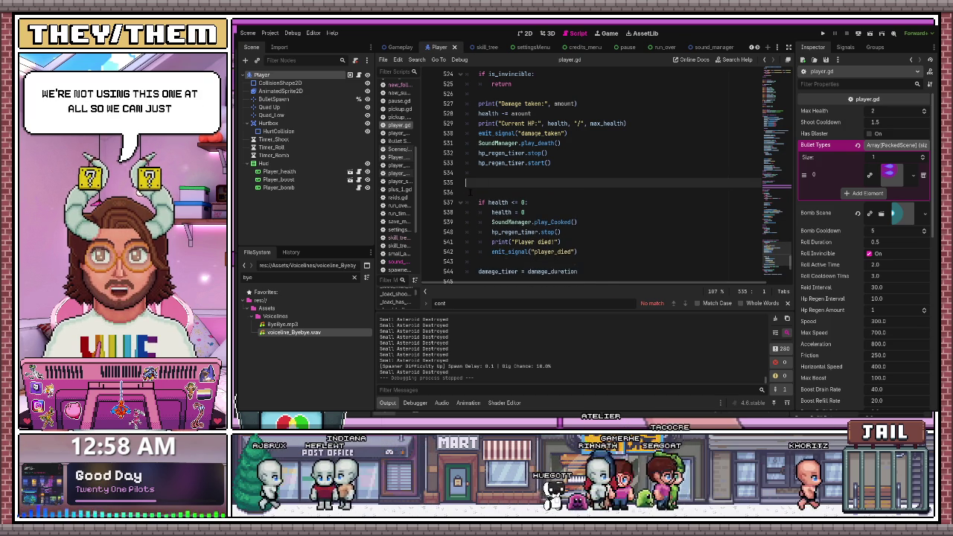
key("BackSpace")
key("BackSpace")
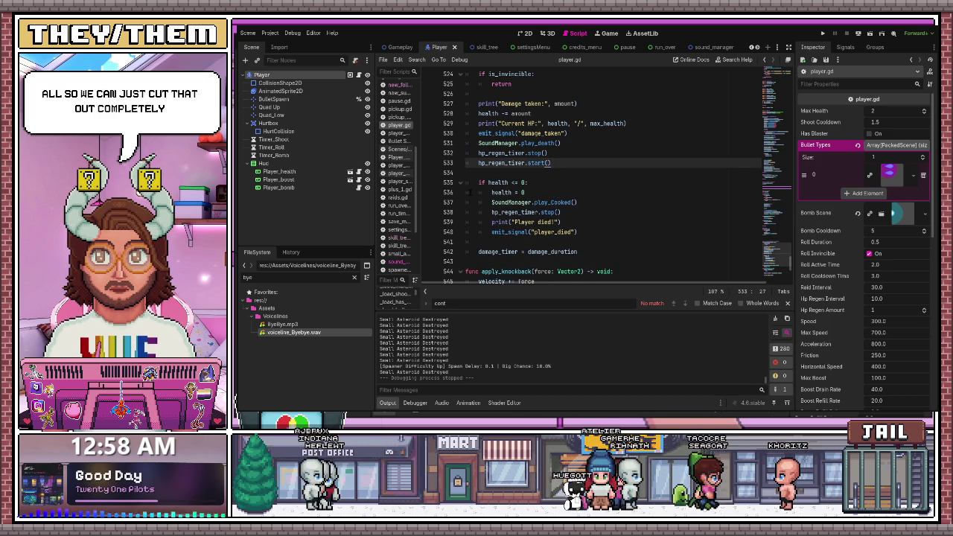
Correct the misspelled sound call on line 531 to play_hurt and save the script.
scroll(470, 192, "up", 2)
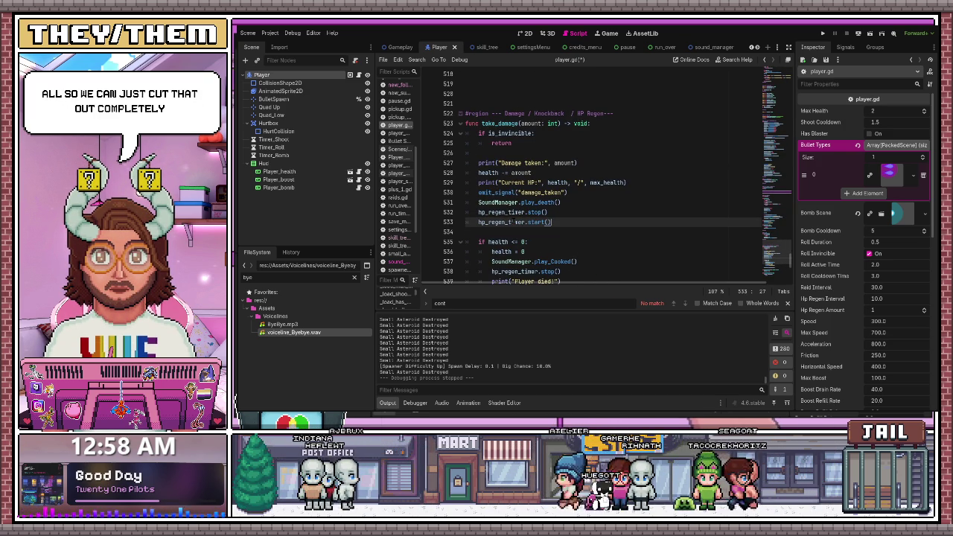
left_click(542, 202)
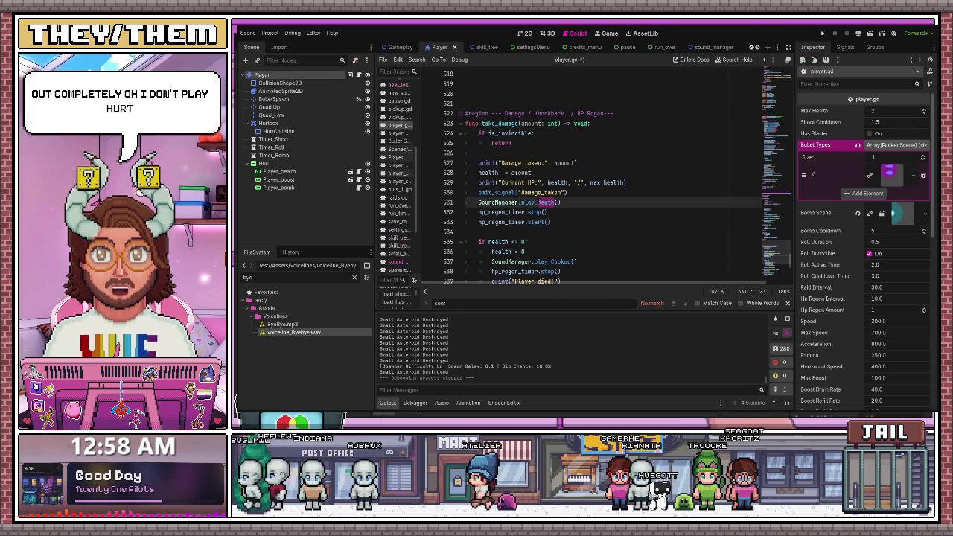
key("BackSpace")
type("hurt")
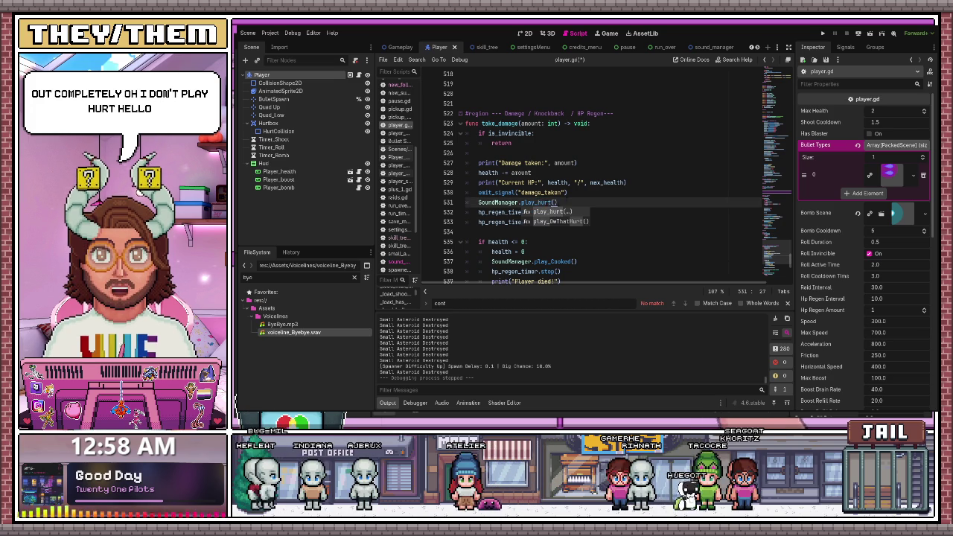
scroll(581, 206, "down", 2)
left_click(581, 202)
key("ctrl+s")
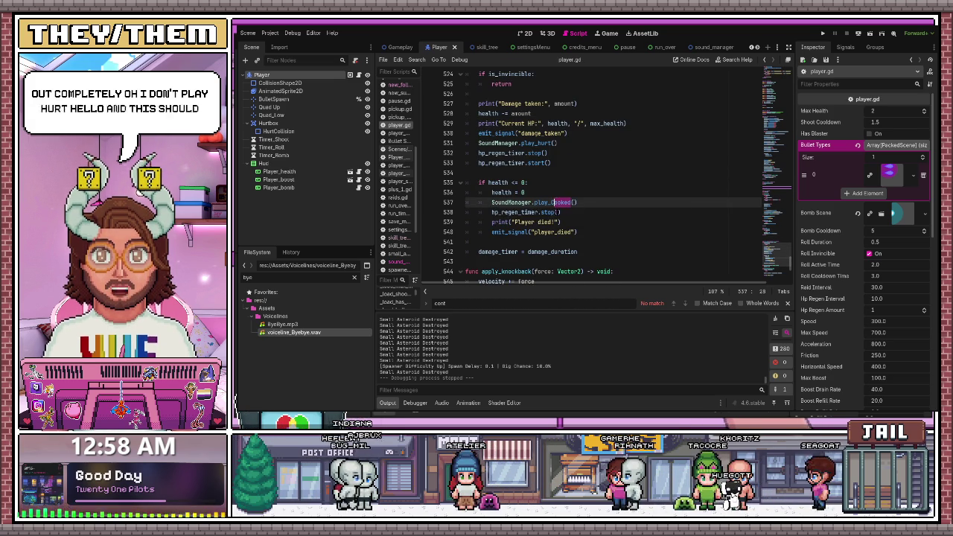
Change the death check's sound call from Cooked to play_death and run the game to test.
key("Left")
key("Left")
key("BackSpace")
key("BackSpace")
key("BackSpace")
type("dea")
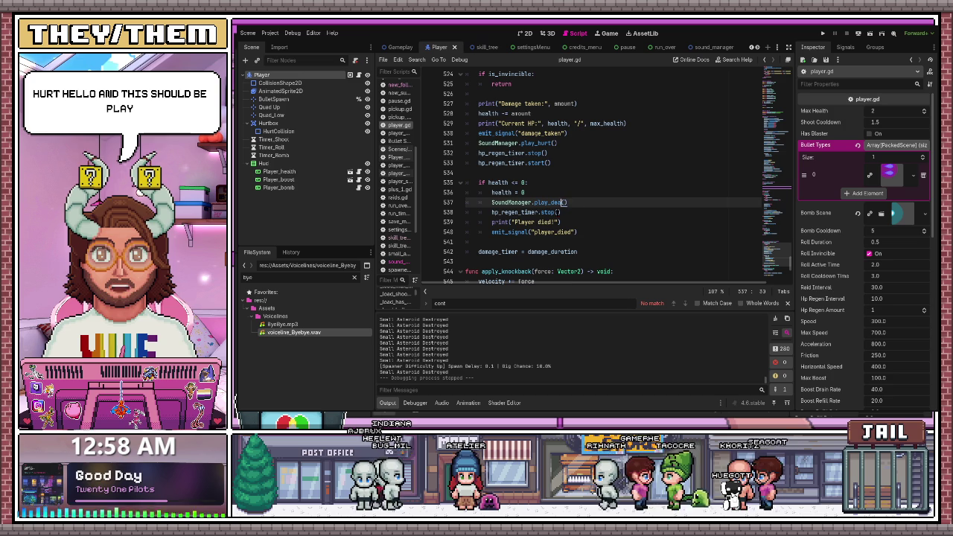
type("th")
left_click(525, 192)
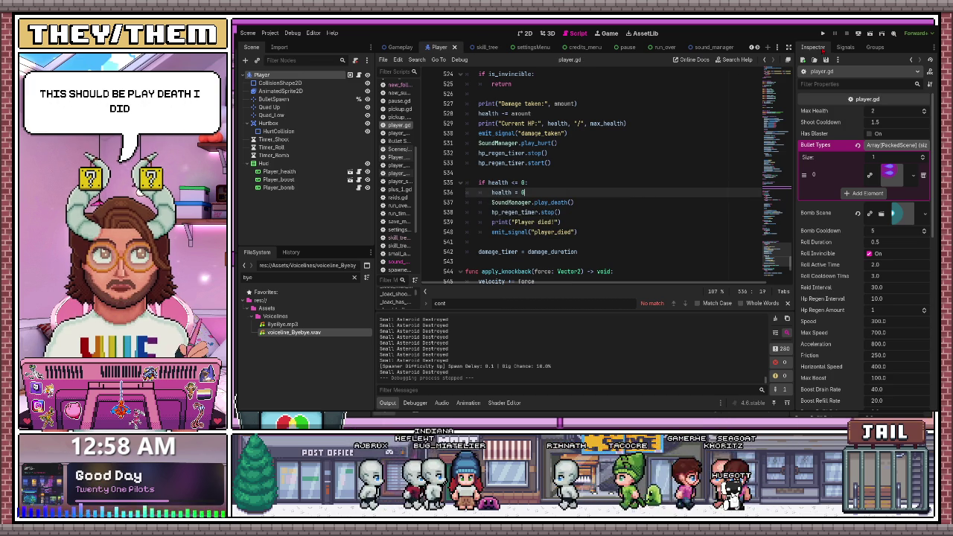
left_click(823, 33)
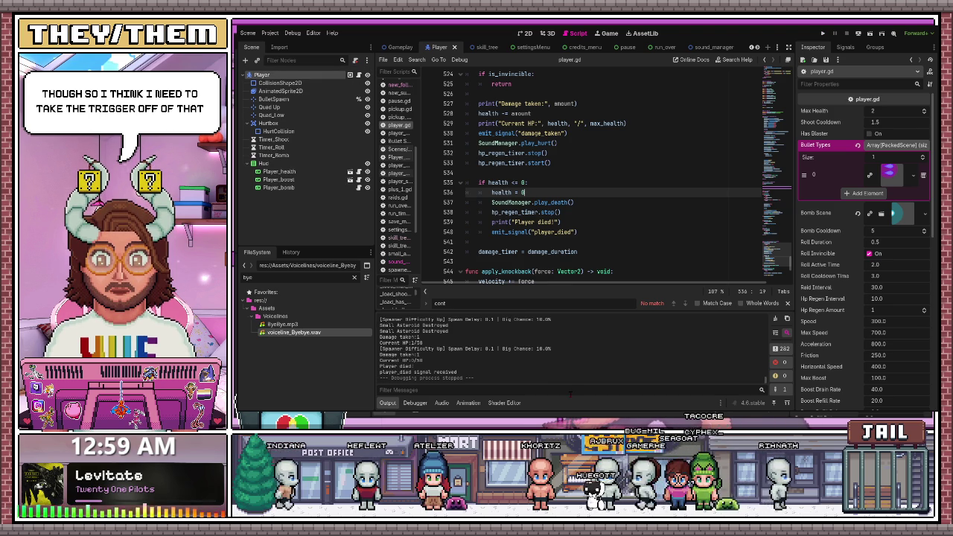
Open the sound_manager scene with its voice line players.
left_click(590, 200)
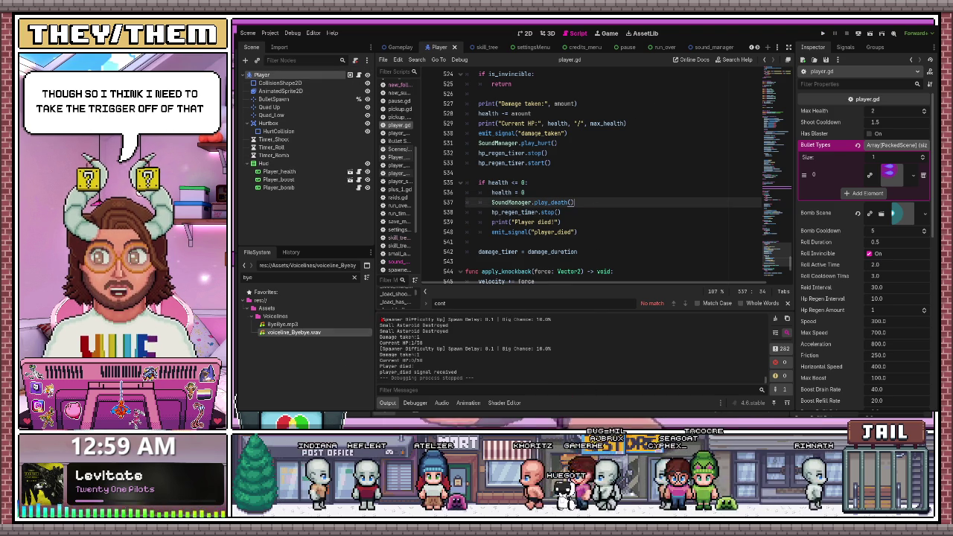
left_click(708, 47)
scroll(339, 150, "down", 5)
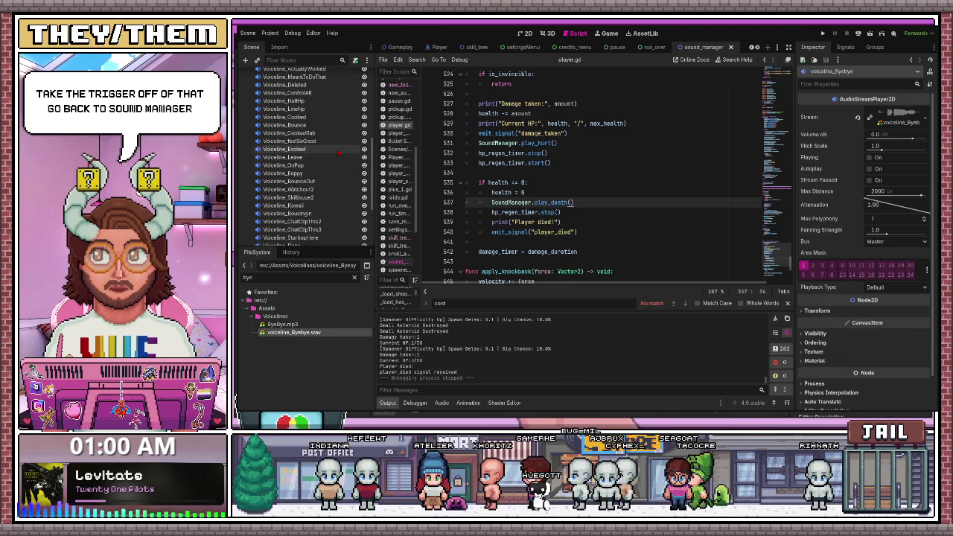
Open sound_manager.gd and change play_death's default chance from 0.8 to 1.0.
scroll(339, 150, "up", 5)
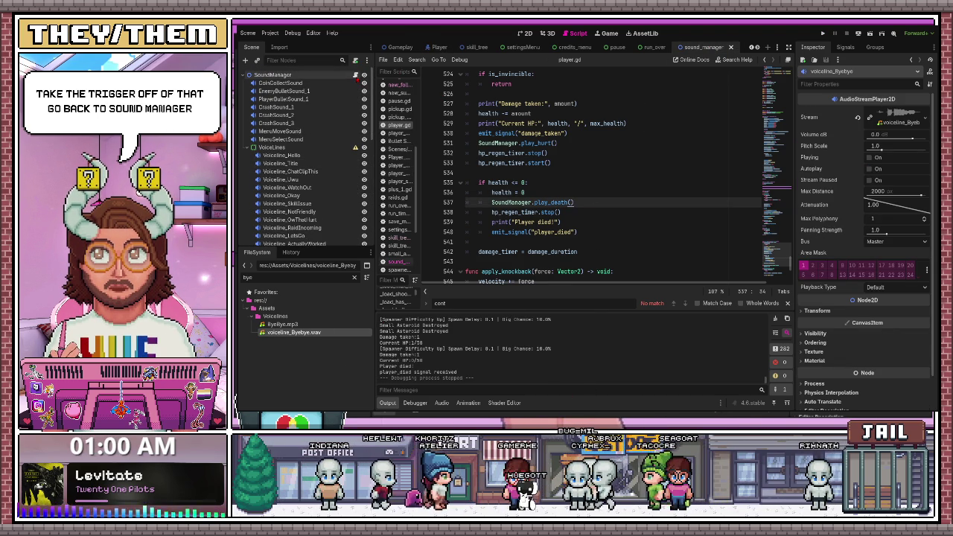
scroll(611, 179, "down", 1)
scroll(477, 221, "down", 1)
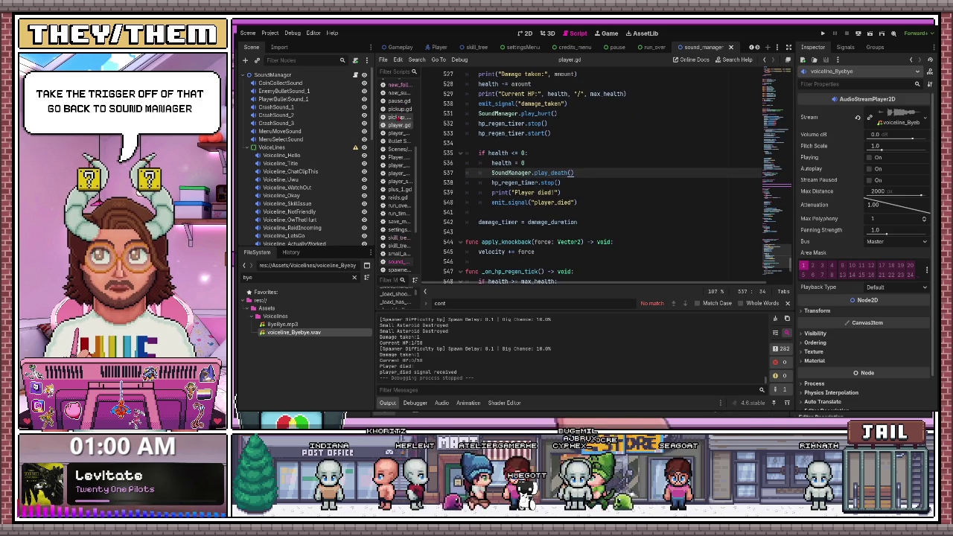
left_click(398, 262)
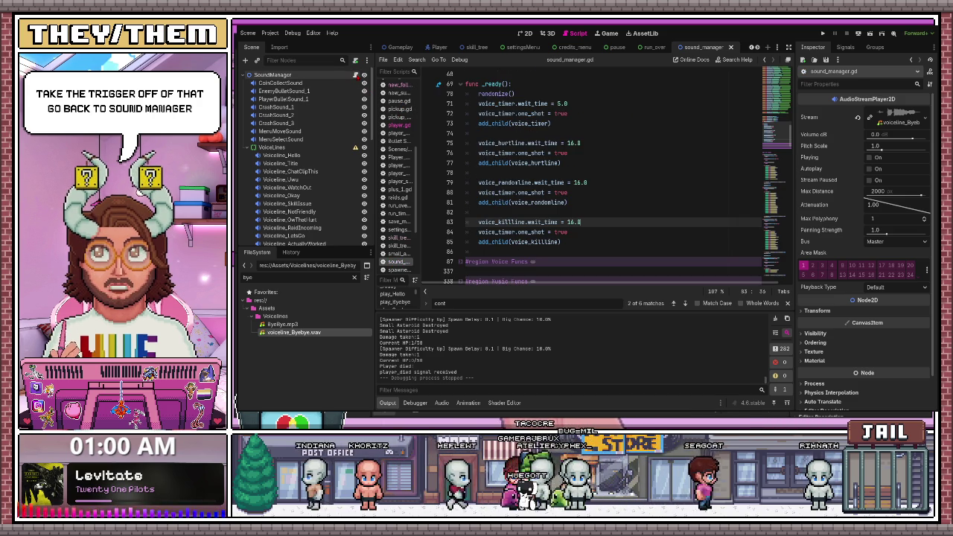
scroll(581, 245, "down", 5)
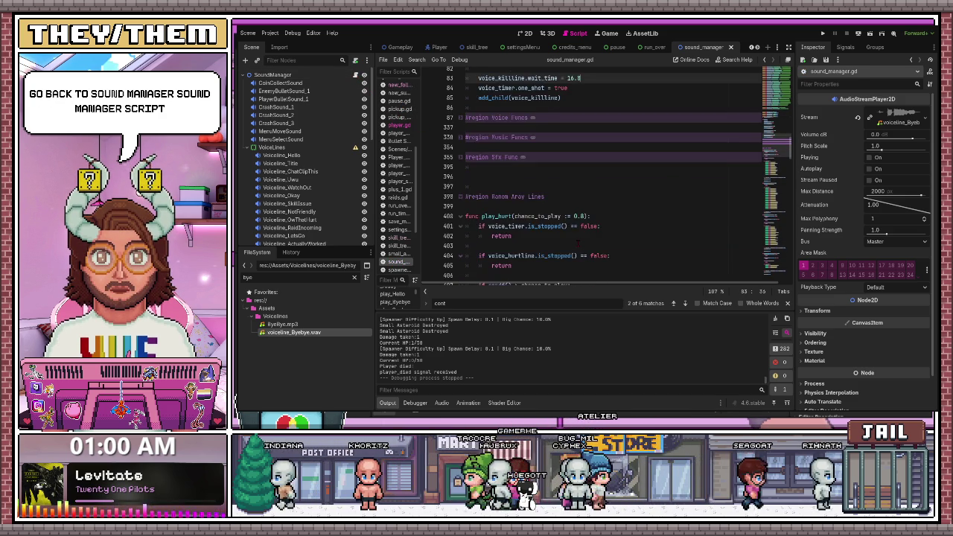
scroll(578, 240, "down", 12)
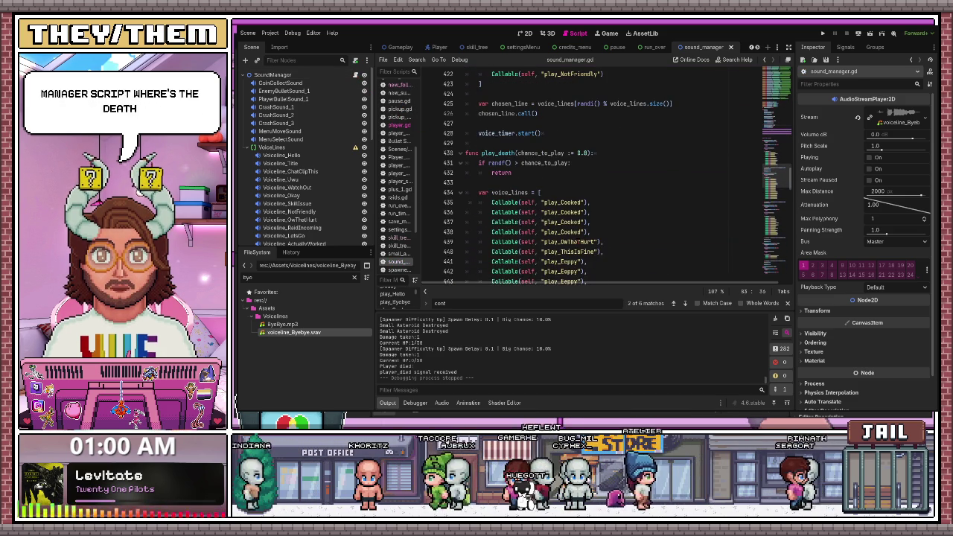
scroll(578, 241, "down", 2)
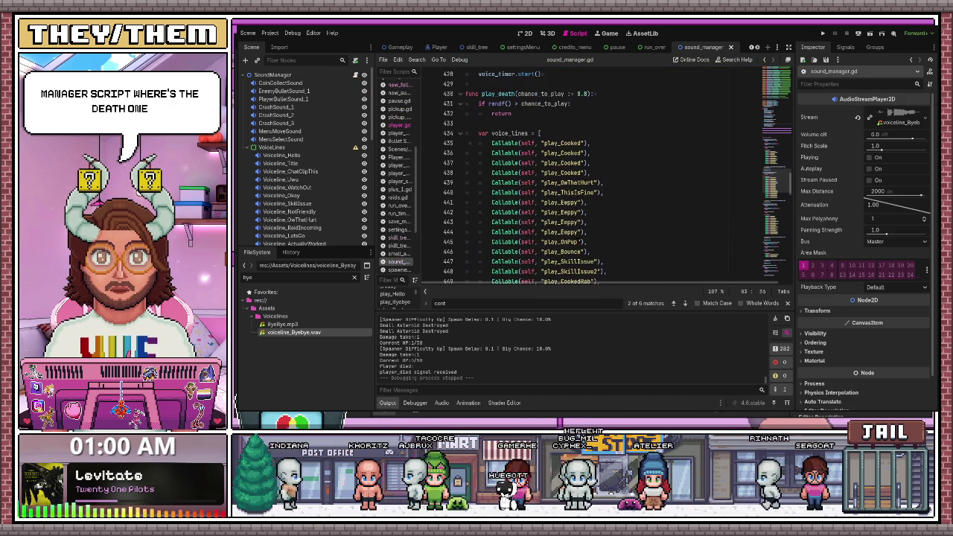
double_click(581, 94)
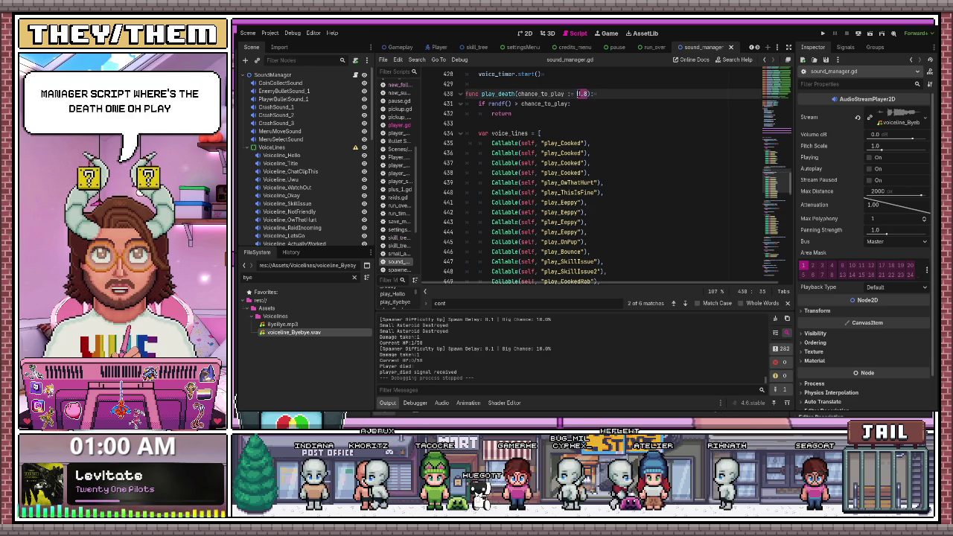
left_click(600, 135)
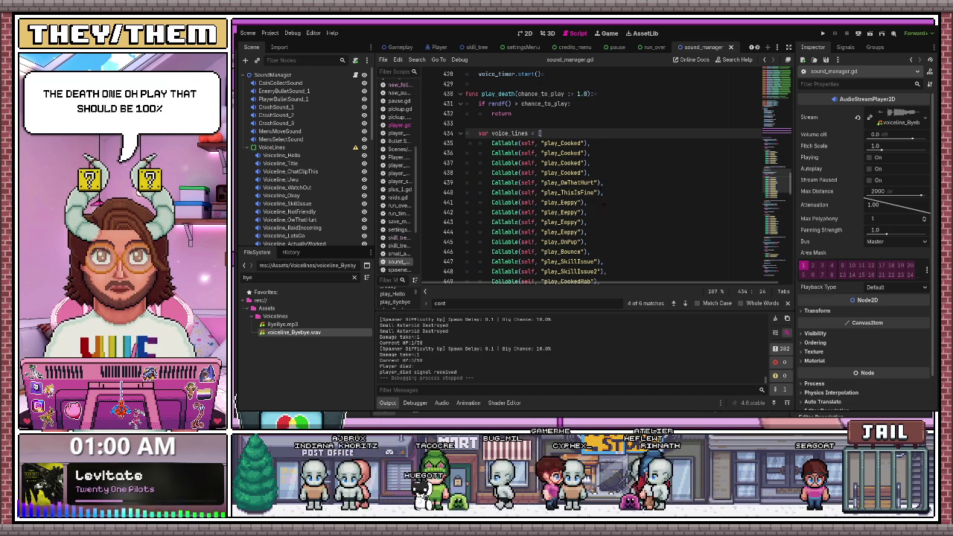
scroll(613, 217, "down", 2)
scroll(613, 217, "up", 1)
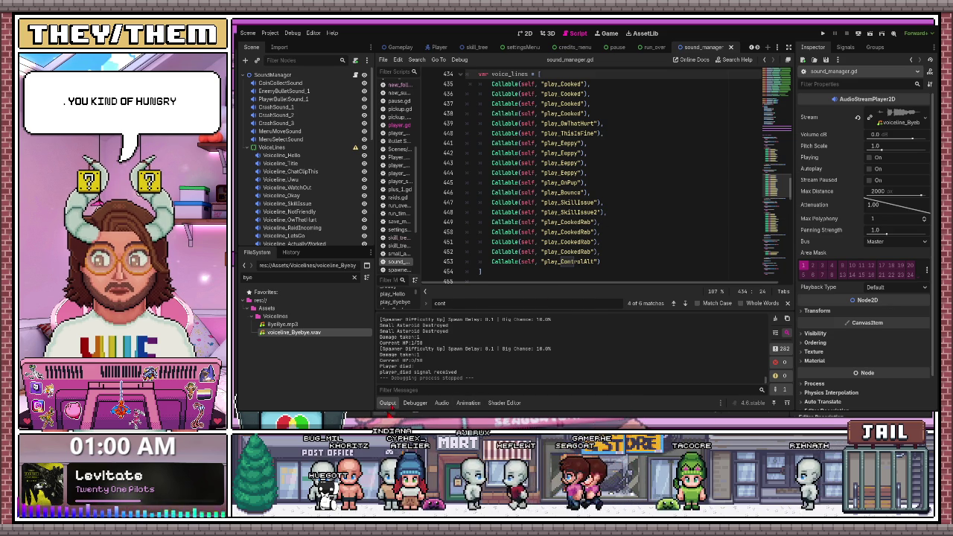
Hide the Output panel with Ctrl+J and switch to the Gameplay scene.
key("ctrl+j")
scroll(596, 224, "up", 4)
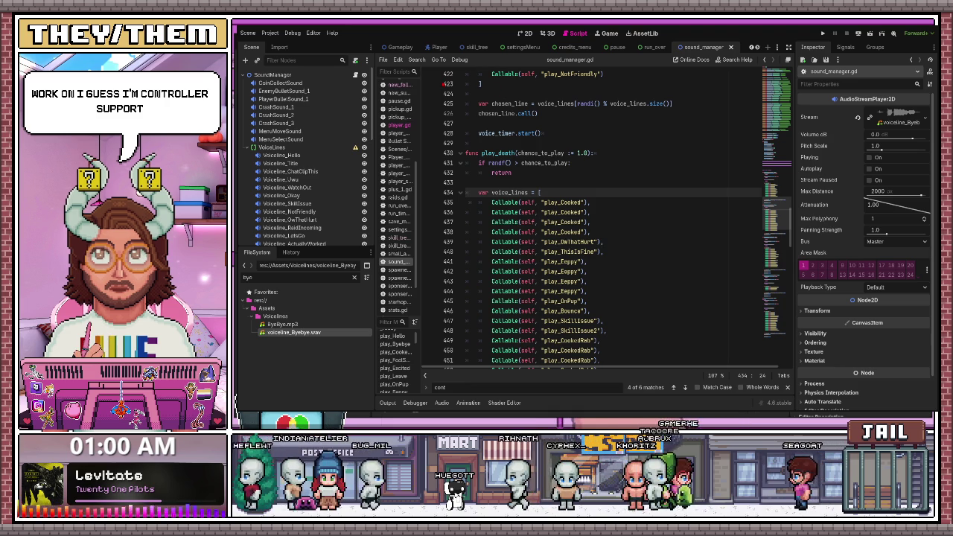
left_click(400, 47)
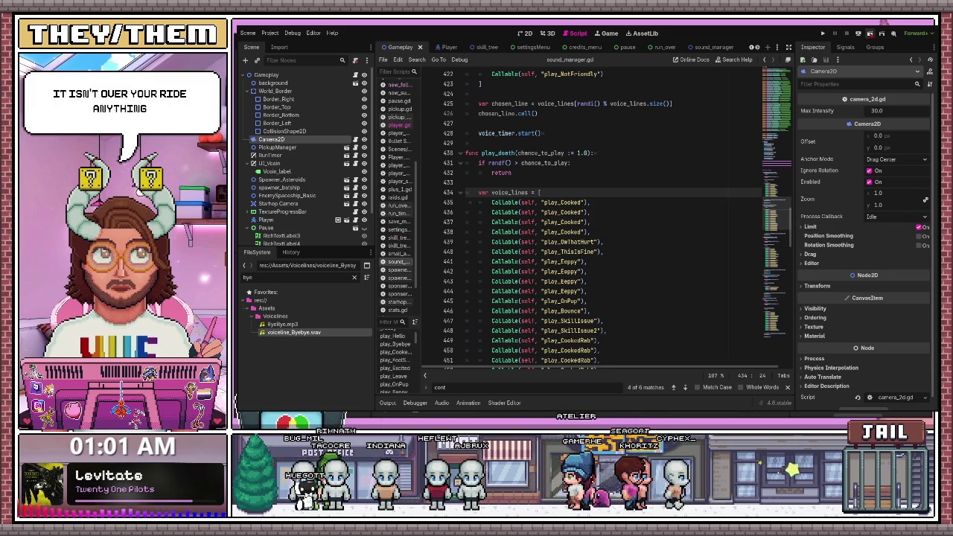
left_click(869, 32)
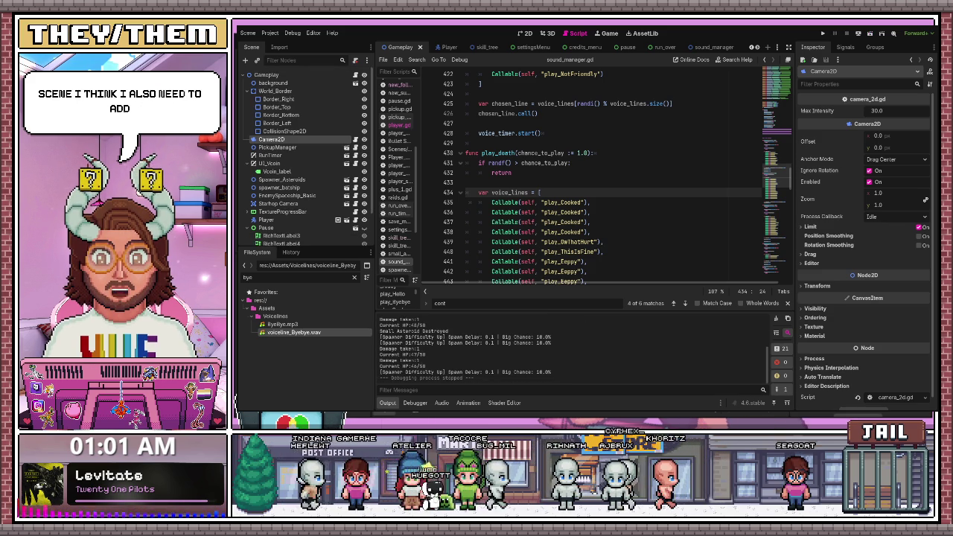
key("F8")
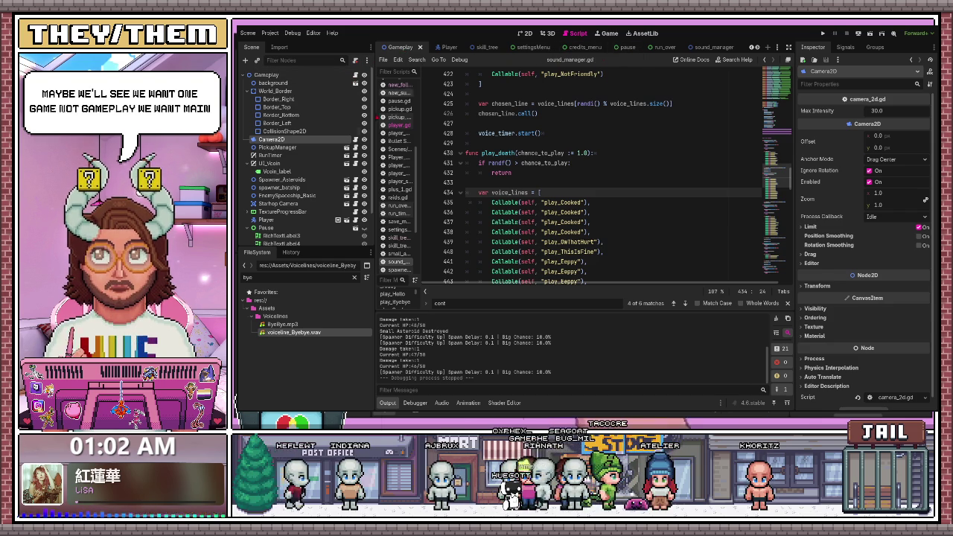
Filter the FileSystem for 'main', open main_menu.tscn, and test it with F6.
left_click(298, 277)
type("main")
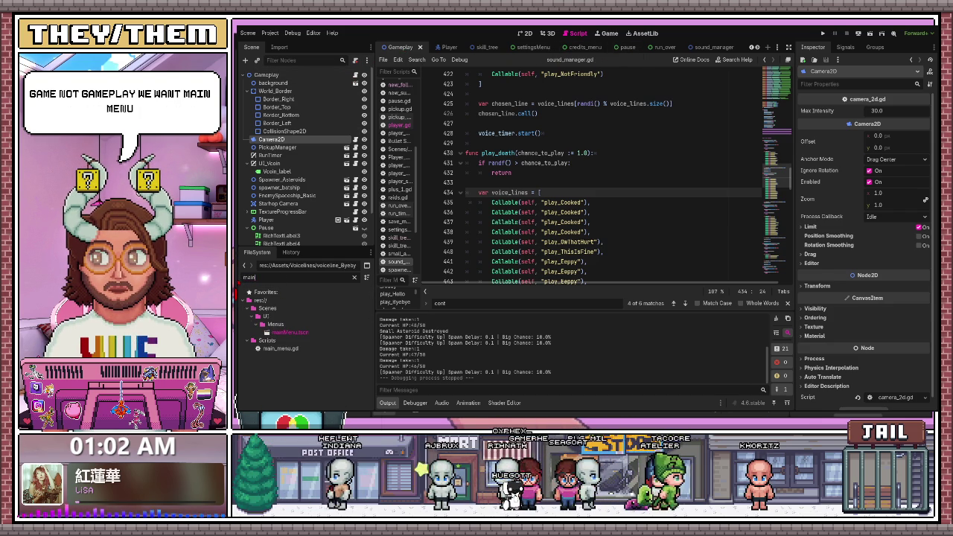
double_click(296, 332)
key("F6")
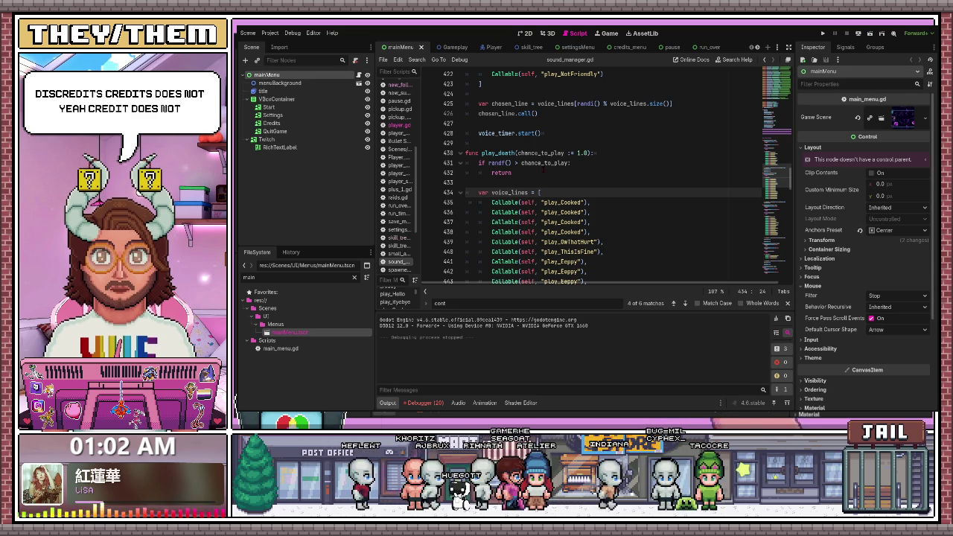
left_click(624, 47)
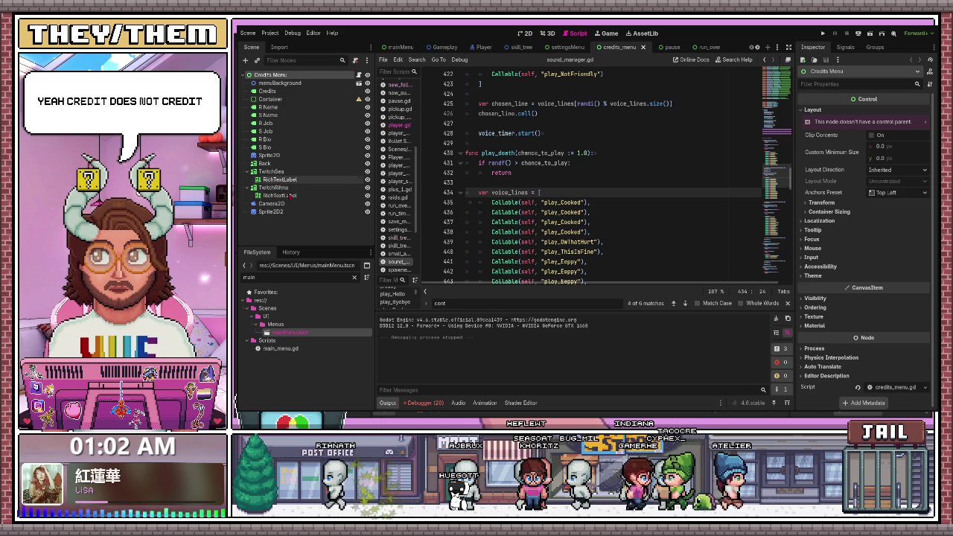
Select the credits Back button, expand its Focus properties, and show the 2D credits layout.
left_click(269, 164)
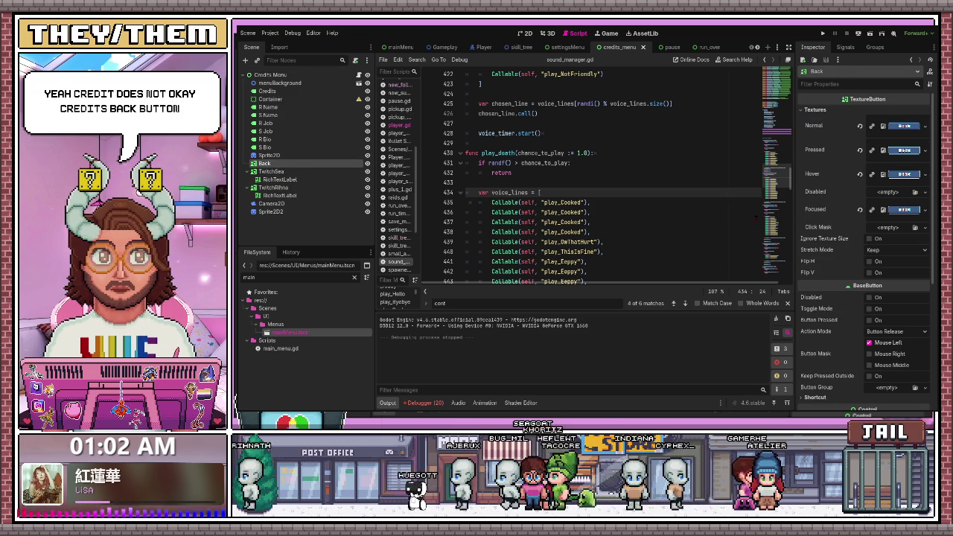
scroll(831, 297, "down", 5)
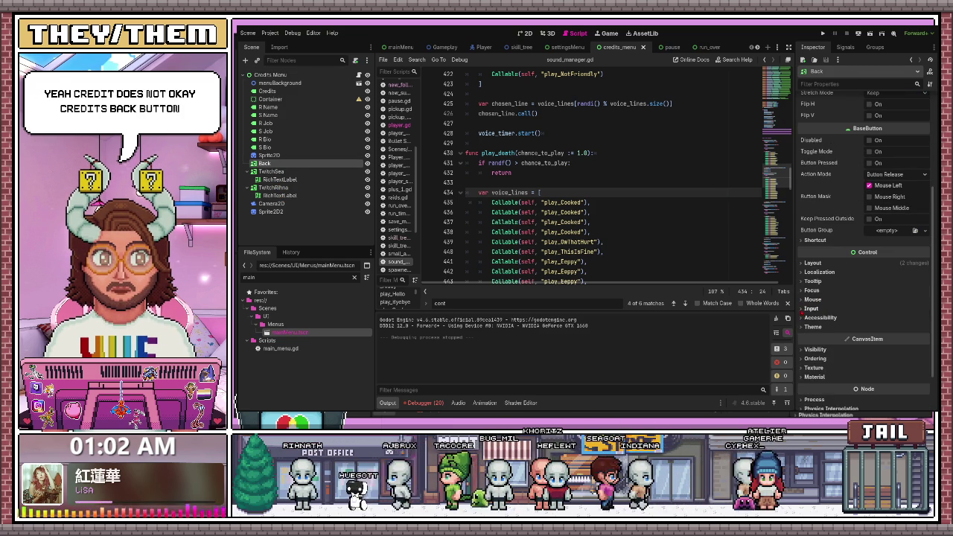
scroll(803, 308, "down", 2)
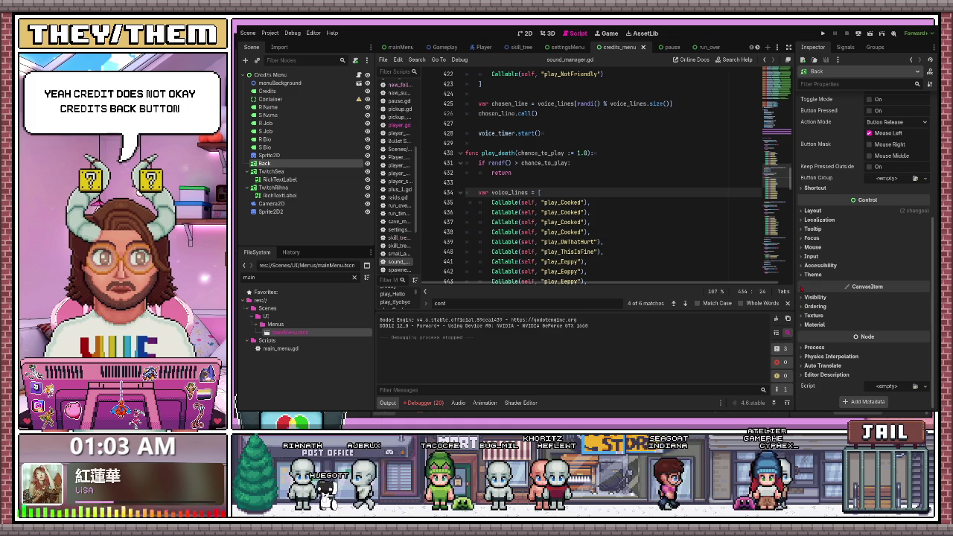
left_click(805, 257)
left_click(803, 257)
left_click(805, 265)
left_click(806, 266)
left_click(804, 248)
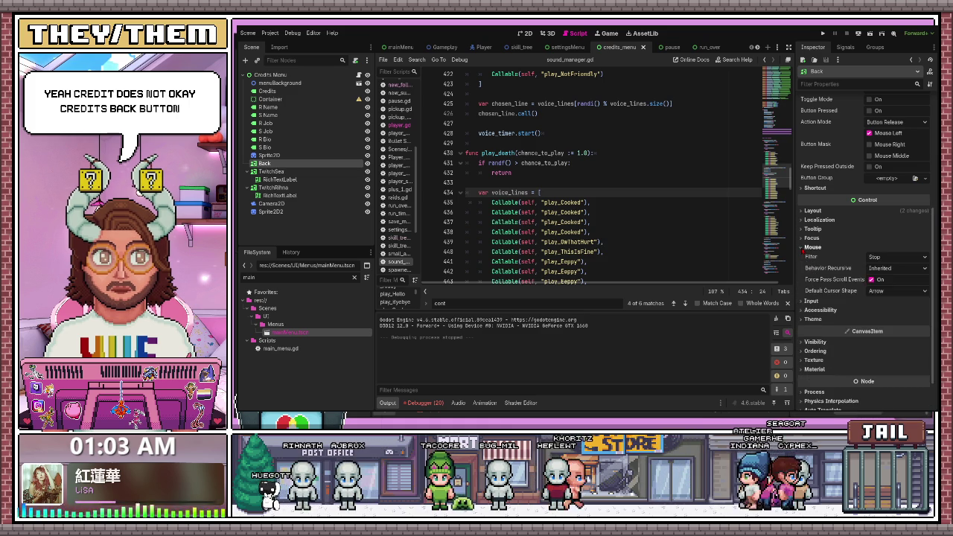
left_click(804, 247)
left_click(803, 238)
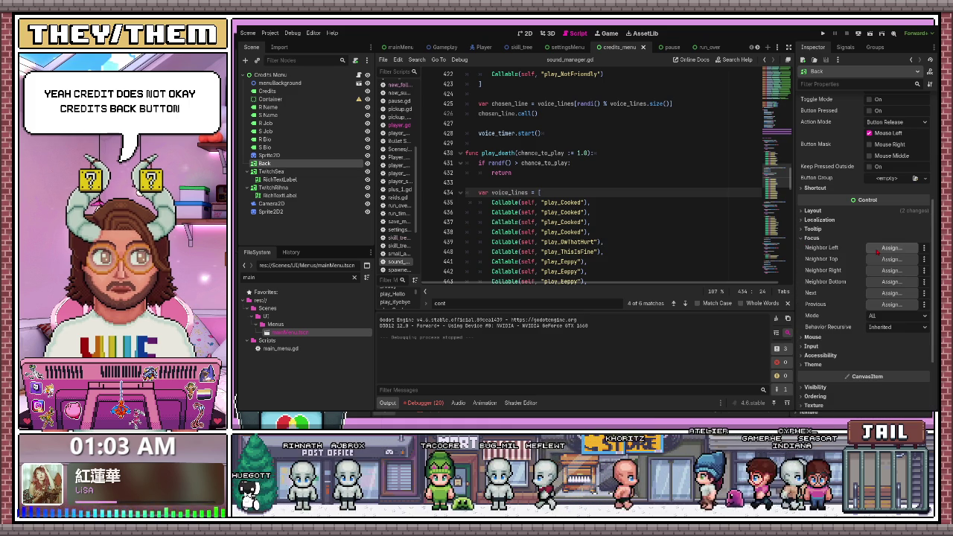
left_click(527, 33)
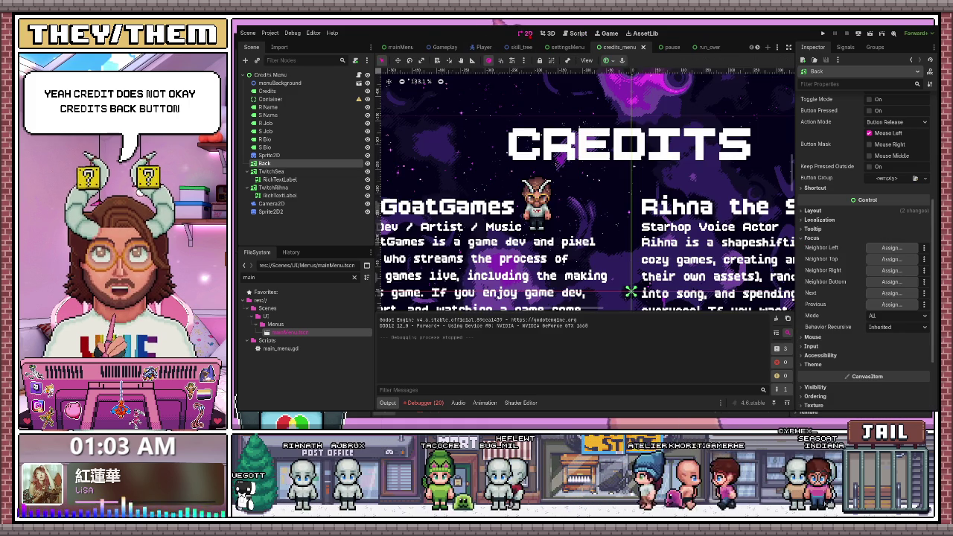
Set the Back button's left focus neighbor to TwitchSea and right neighbor to TwitchRhina.
scroll(633, 283, "down", 7)
scroll(639, 277, "up", 2)
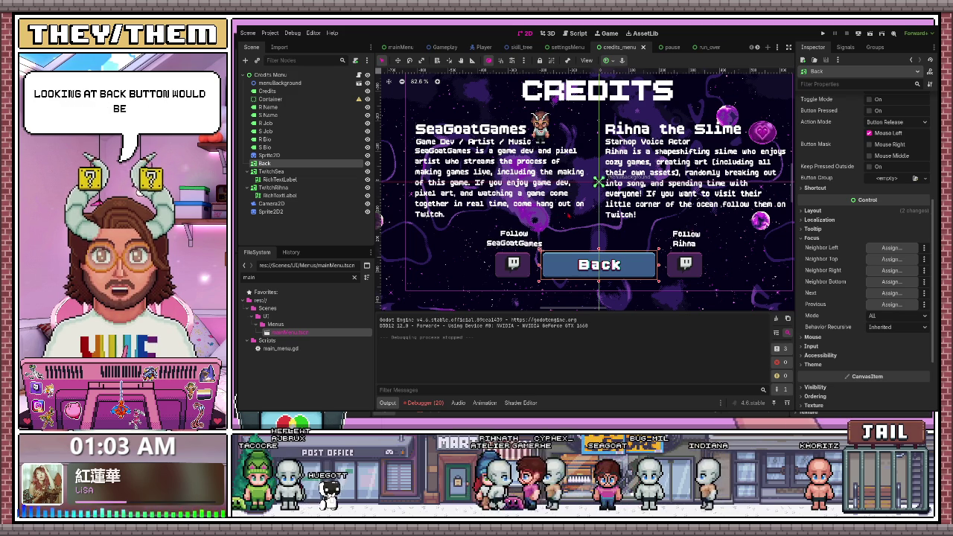
left_click_drag(271, 171, 893, 248)
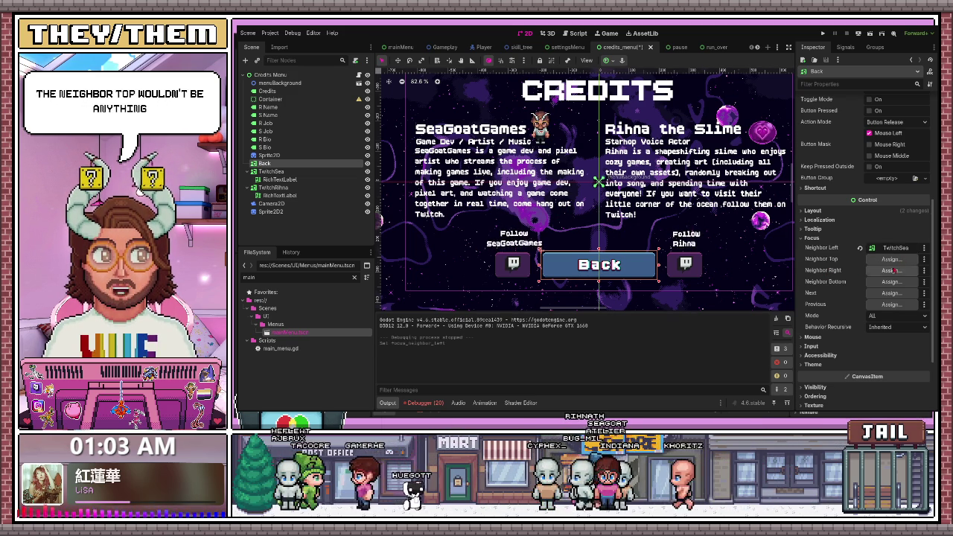
left_click_drag(271, 188, 894, 270)
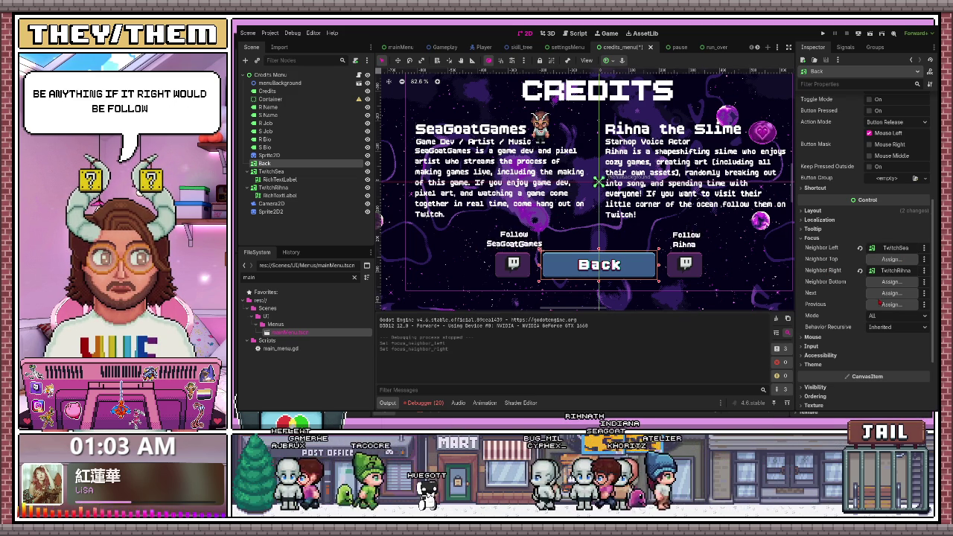
left_click(271, 171)
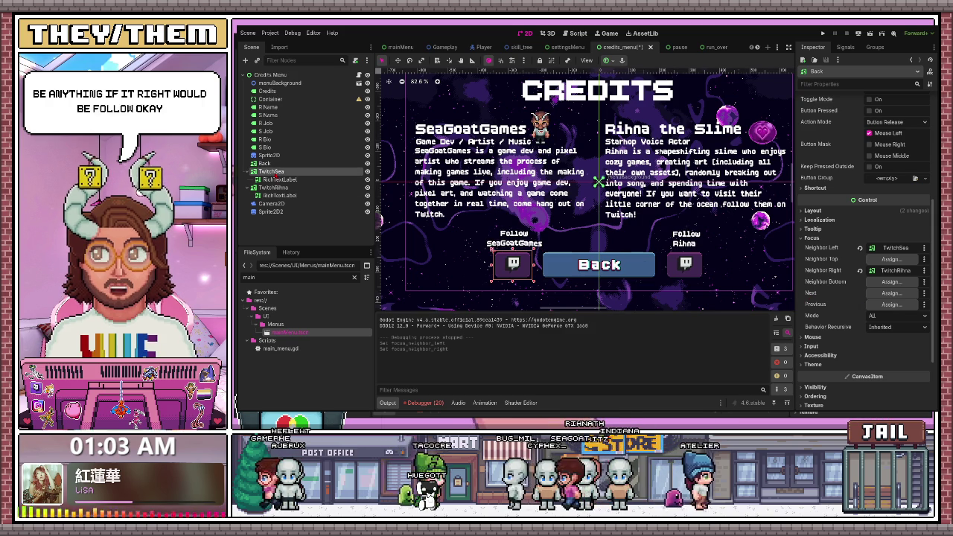
Revert TwitchSea's Neighbor Top, Right, Bottom, Next and Previous focus settings to unassigned.
scroll(864, 261, "down", 3)
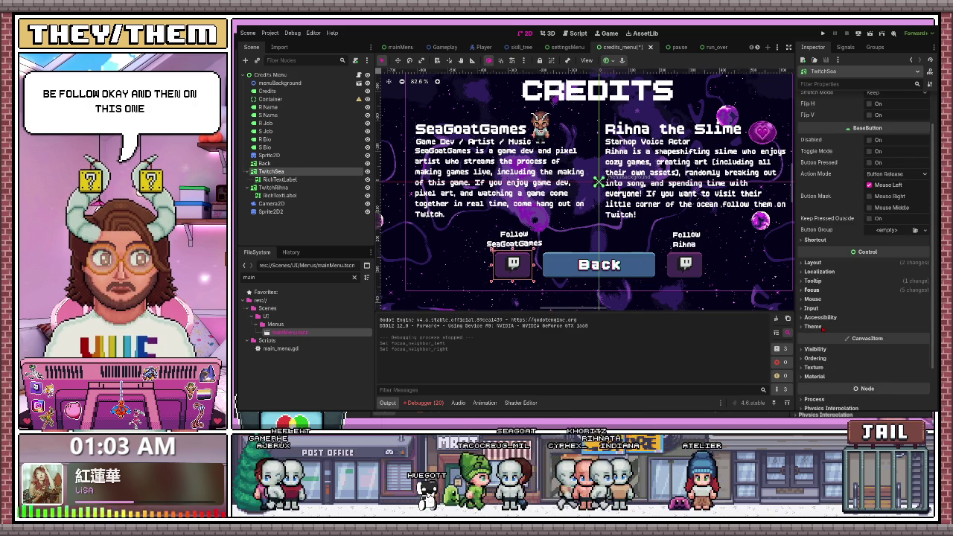
left_click(810, 250)
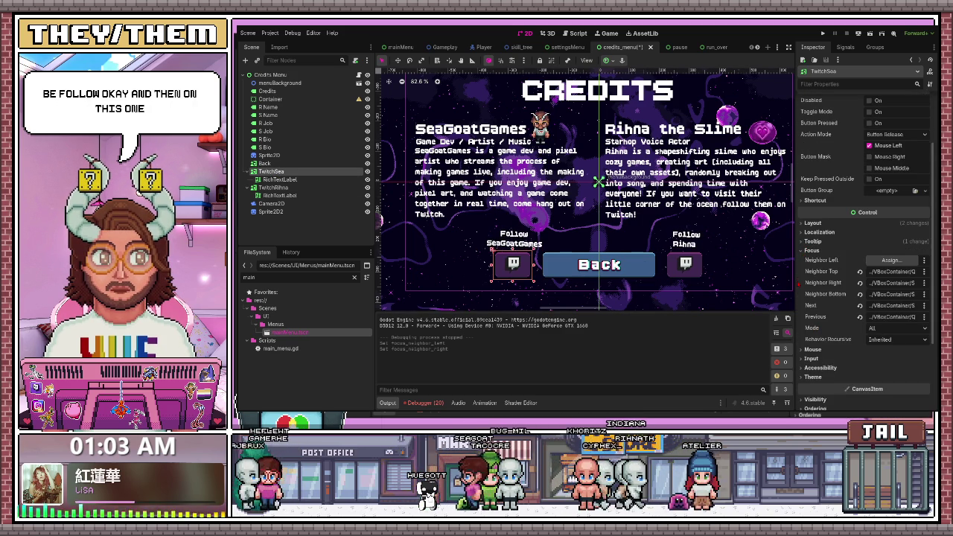
scroll(806, 245, "down", 2)
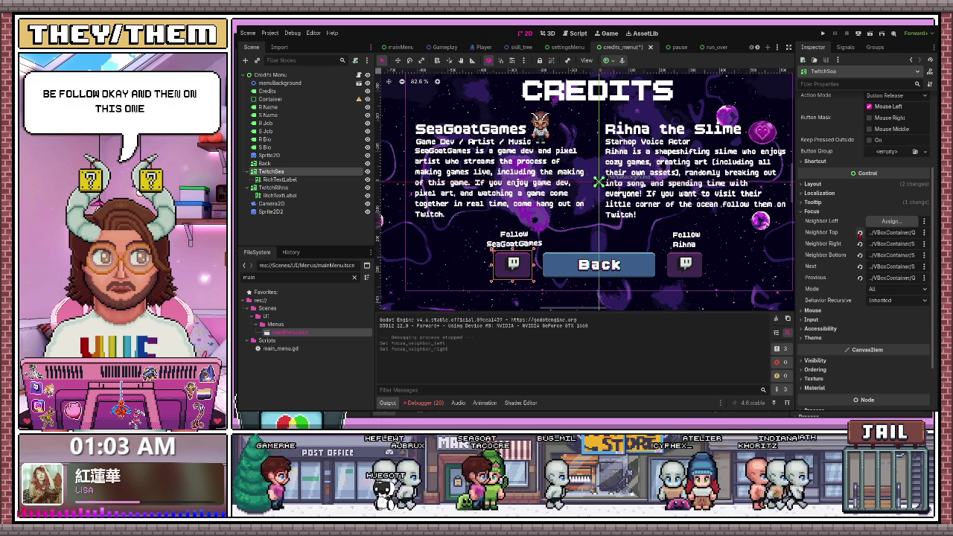
left_click(860, 232)
left_click(860, 243)
left_click(860, 255)
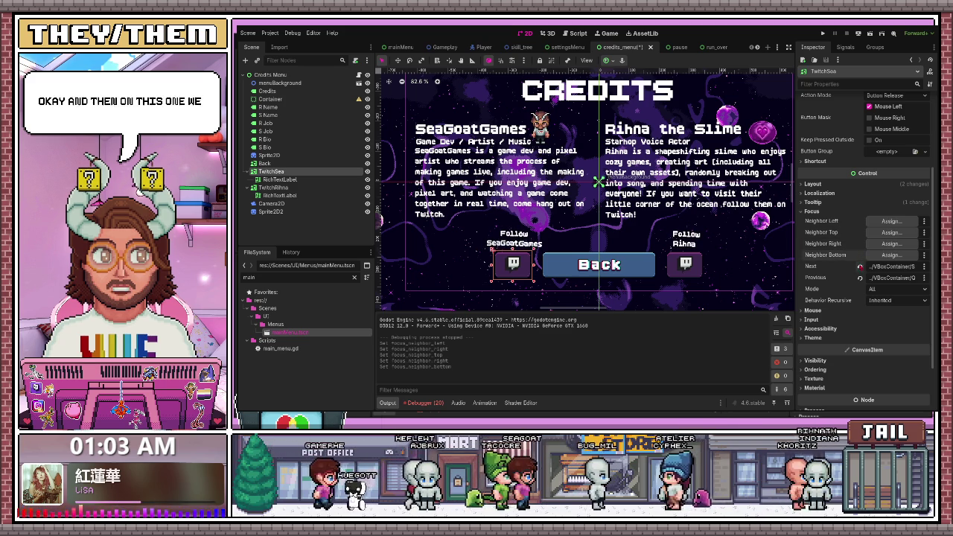
left_click(860, 266)
left_click(860, 278)
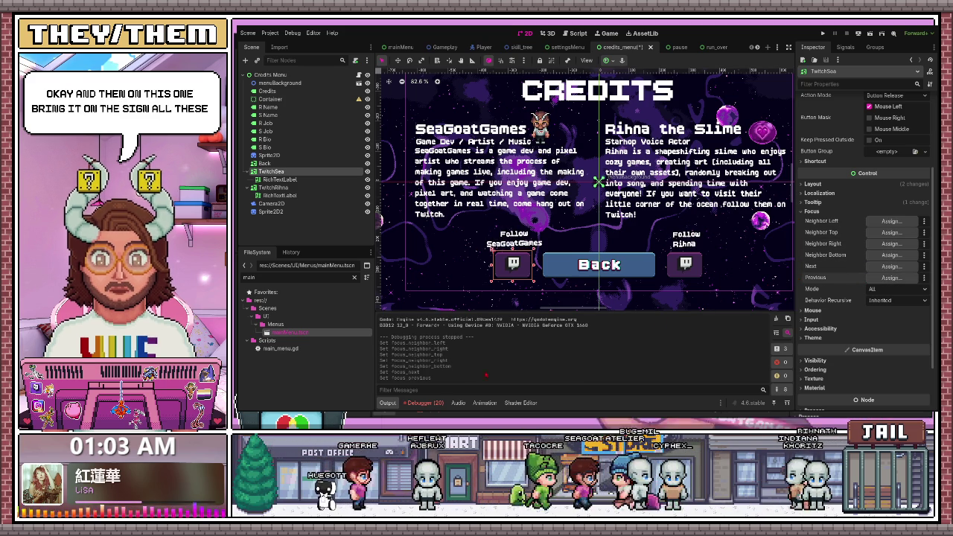
left_click(424, 404)
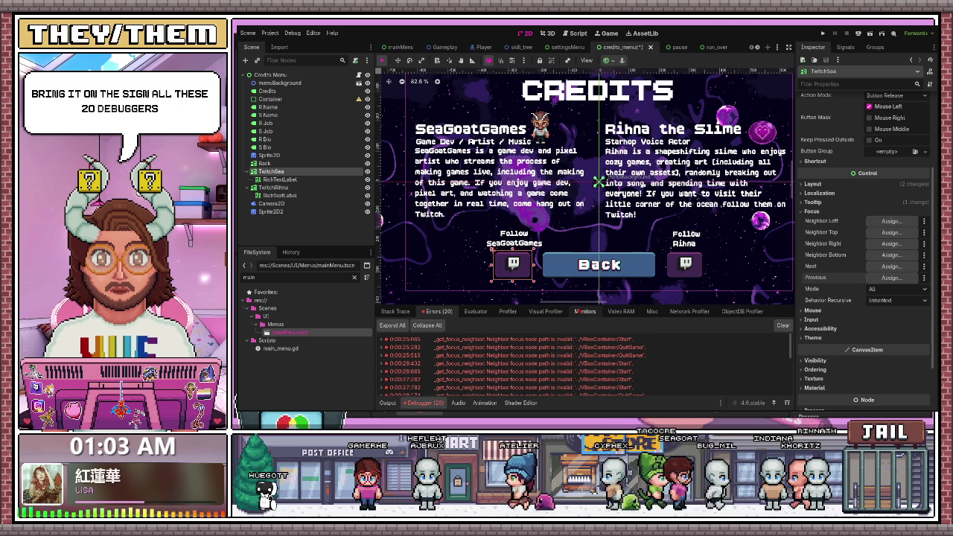
Clear the Debugger errors and give TwitchSea Right neighbor Back and Left neighbor TwitchRihna.
mouse_move(585, 304)
left_mouse_down()
mouse_move(585, 176)
mouse_move(585, 321)
mouse_move(584, 189)
mouse_move(584, 307)
left_mouse_up()
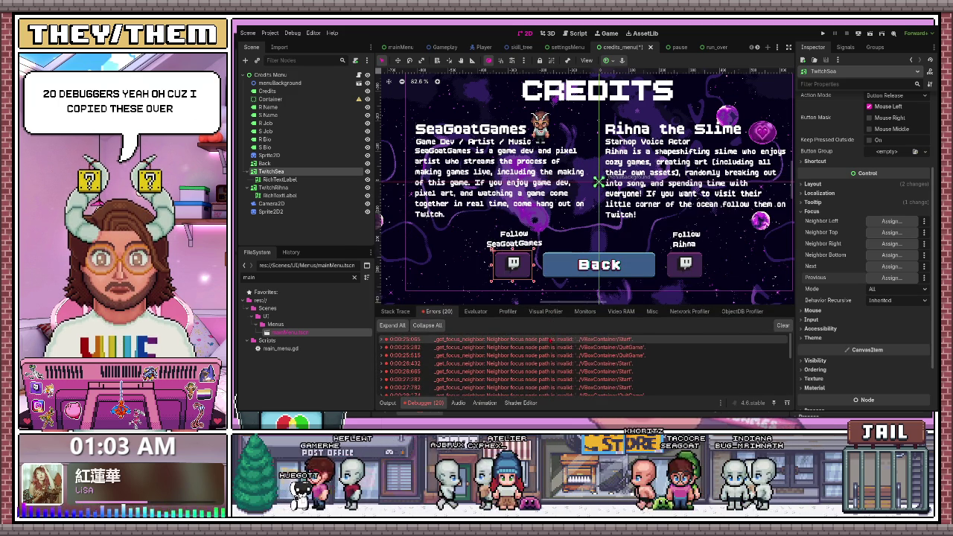
left_click(783, 326)
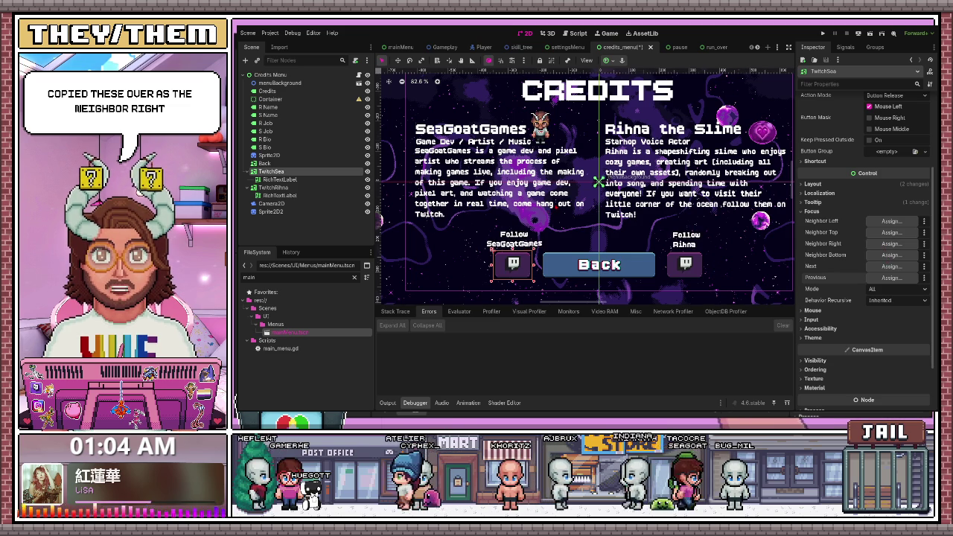
key("ctrl+v")
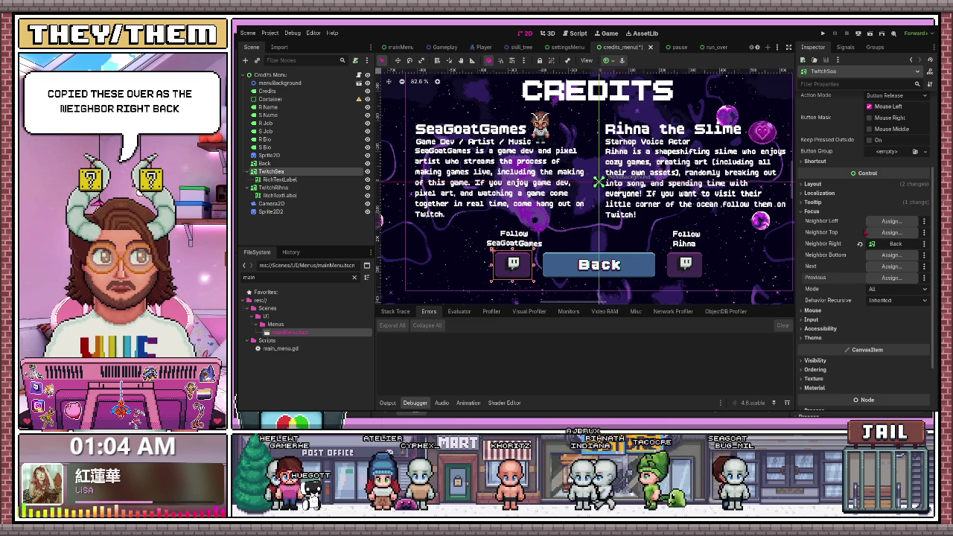
key("ctrl+v")
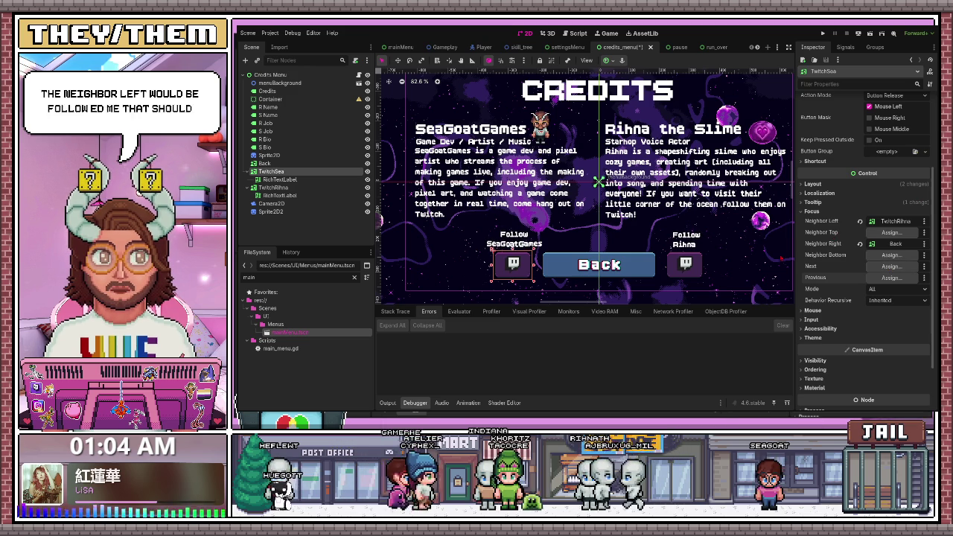
On TwitchRihna, clear the copied Top, Right, Next and Previous focus fields, then set Left=Back and Right=TwitchSea.
left_click(273, 187)
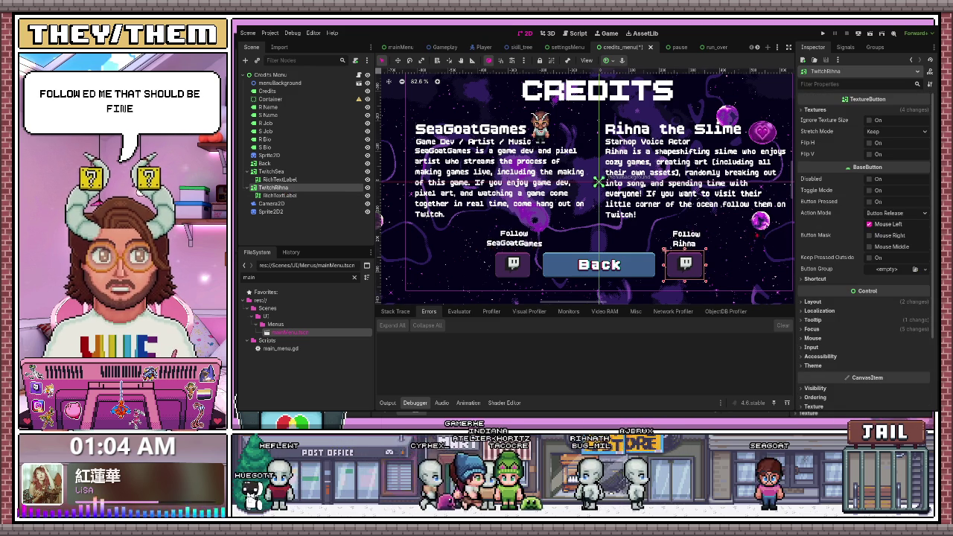
left_click(808, 329)
scroll(780, 160, "down", 2)
scroll(816, 251, "down", 3)
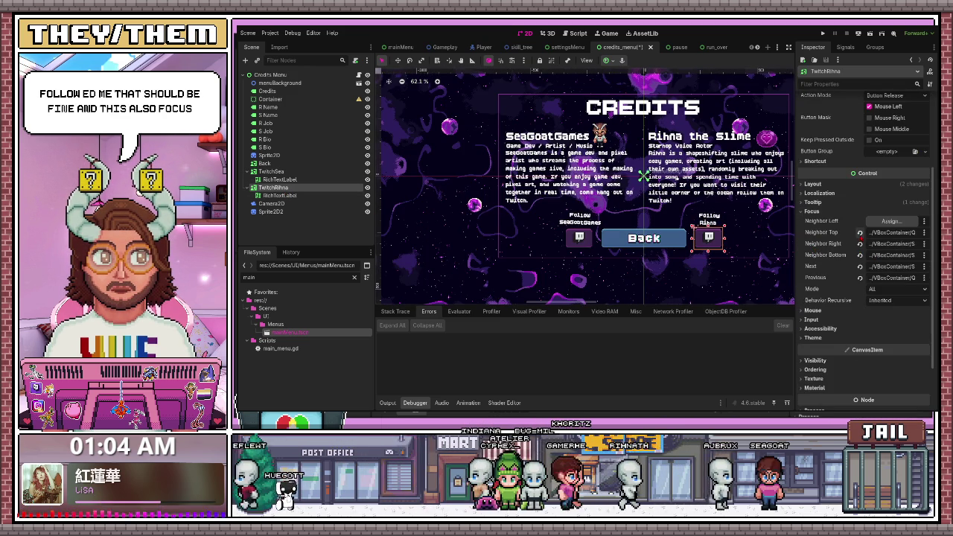
left_click(861, 232)
left_click(861, 244)
left_click(860, 266)
left_click(860, 277)
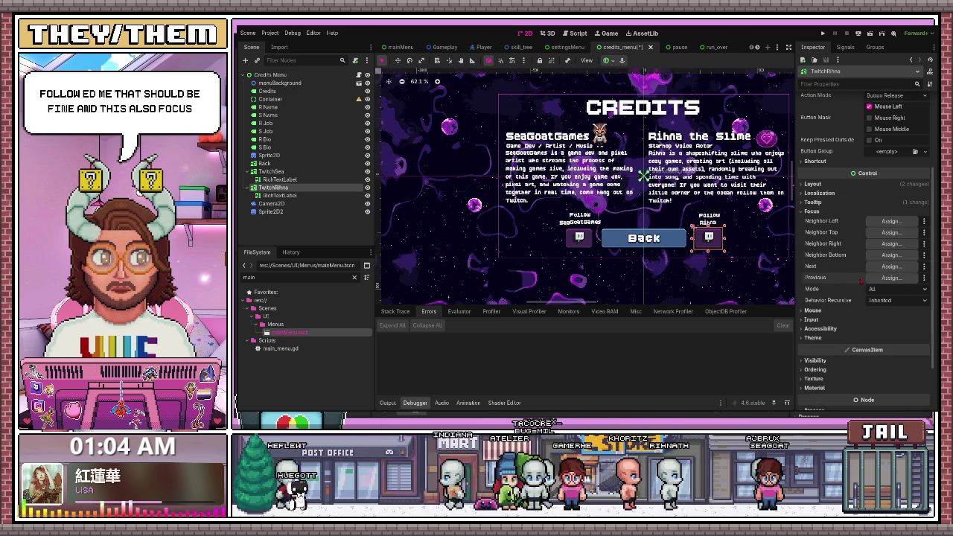
left_click_drag(264, 163, 892, 222)
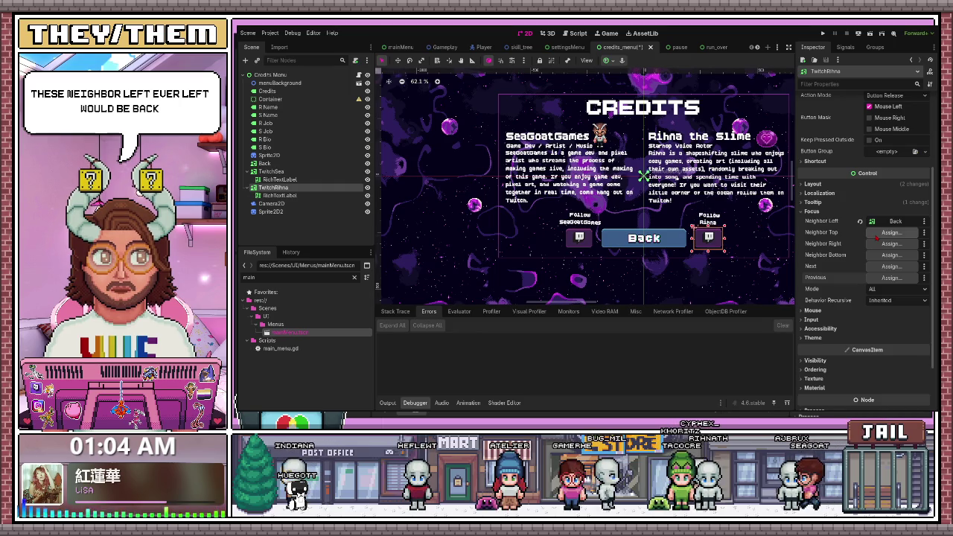
left_click_drag(869, 246, 879, 244)
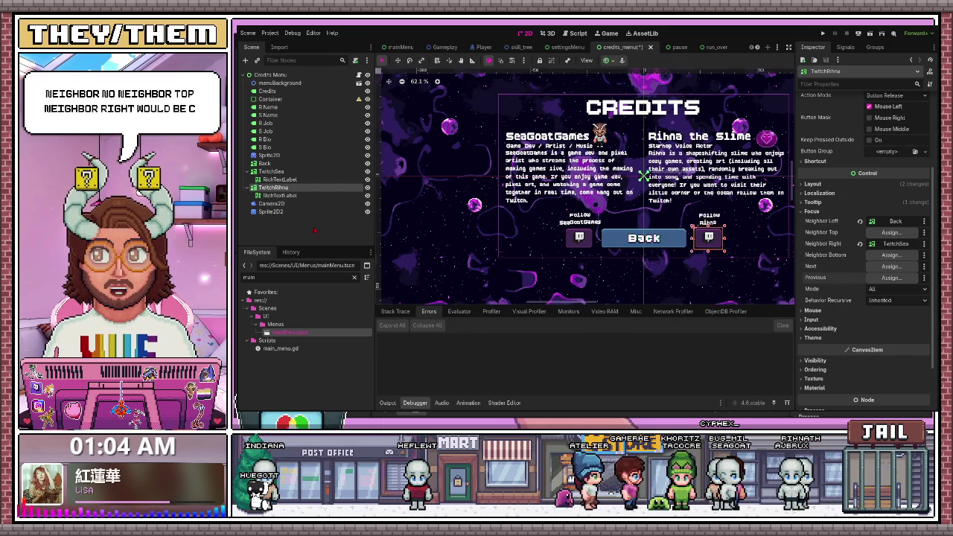
Run the game with F5 to test the credits focus navigation.
left_click(315, 230)
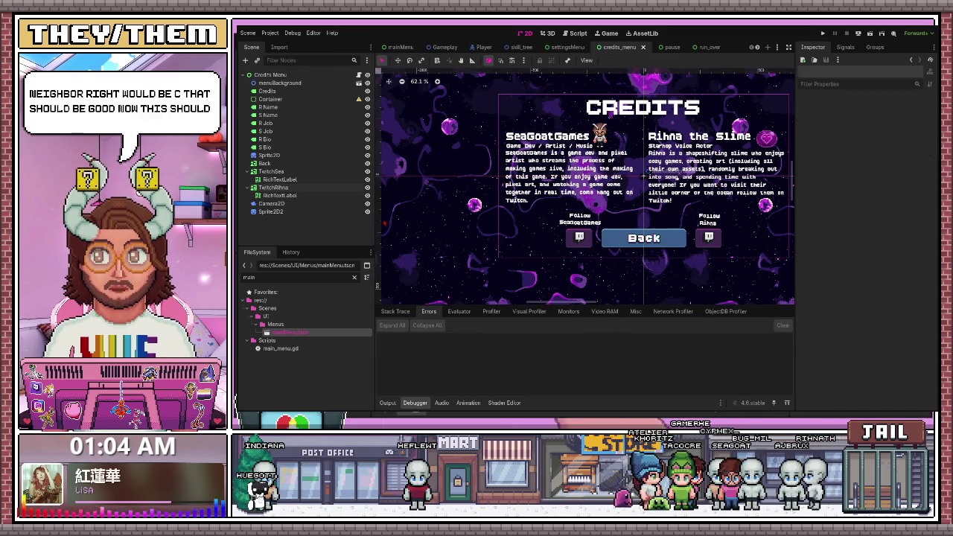
key("F5")
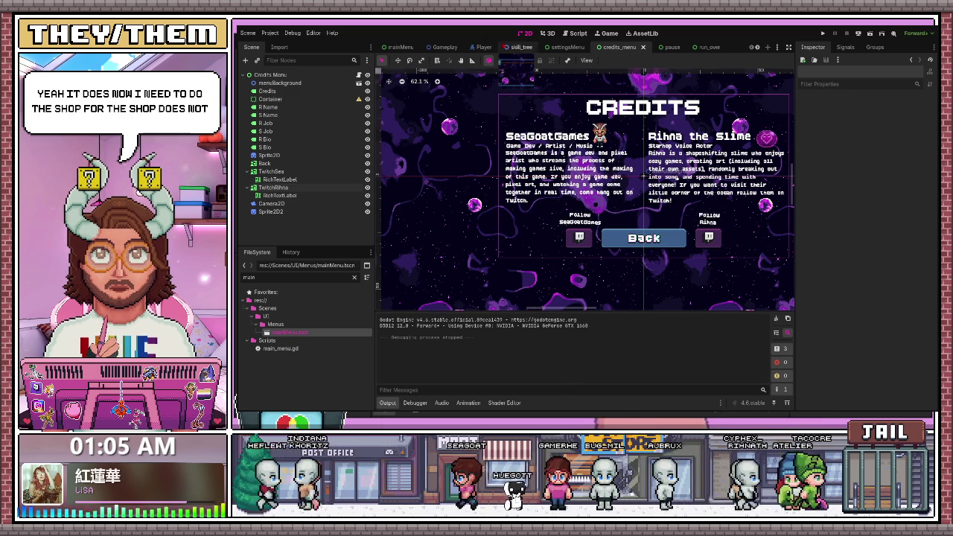
left_click(518, 47)
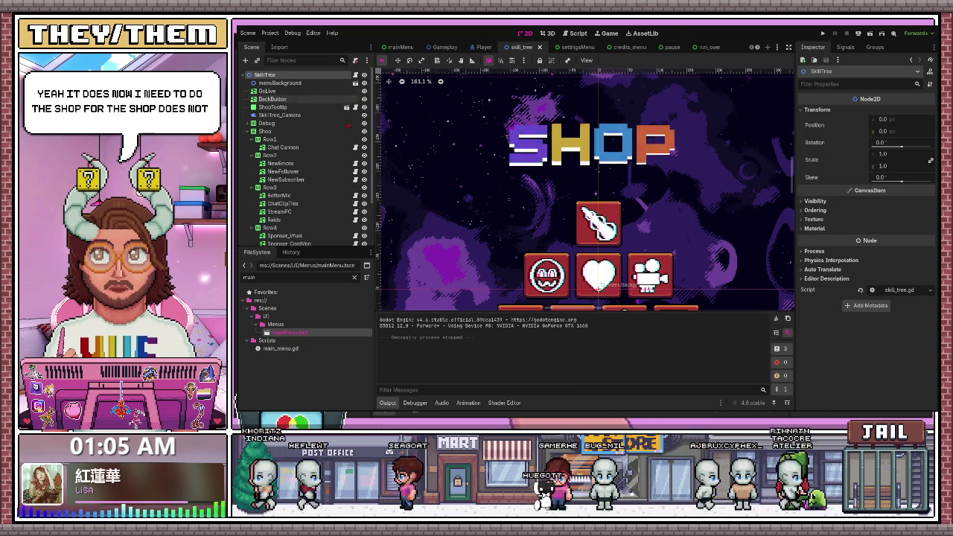
In the skill_tree shop, make NewFollower the Chat Cannon button's Neighbor Bottom.
left_click_drag(339, 246, 340, 406)
scroll(585, 192, "down", 5)
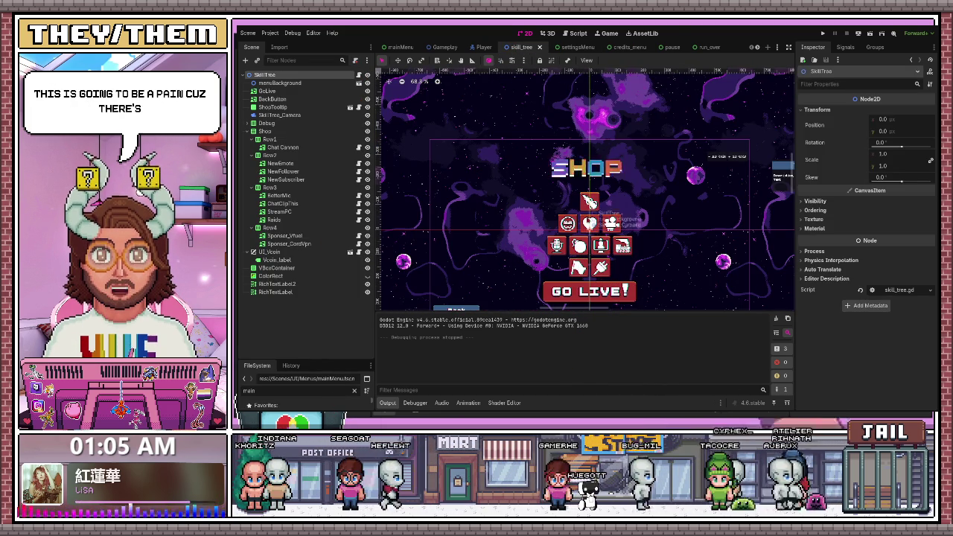
left_click(589, 200)
scroll(588, 200, "down", 2)
scroll(820, 302, "down", 5)
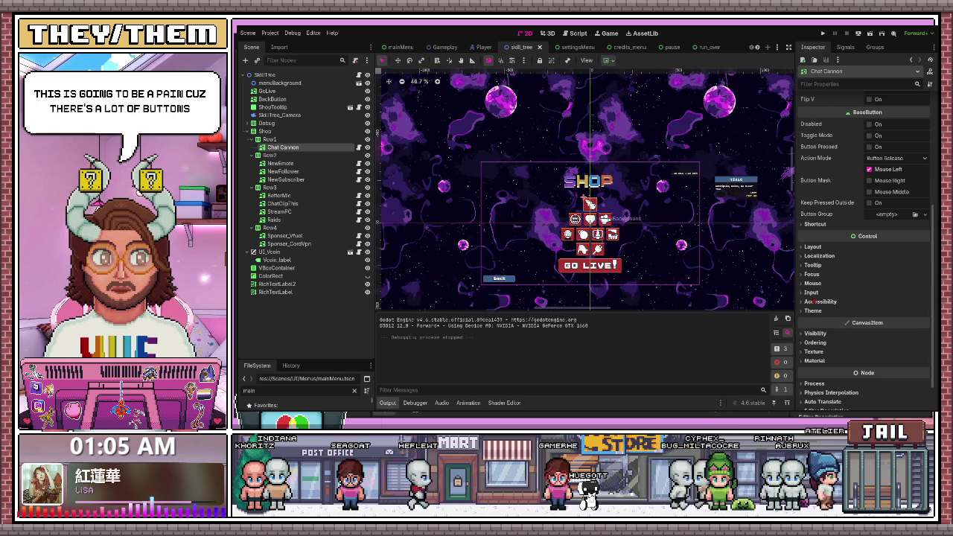
scroll(819, 301, "down", 2)
scroll(589, 200, "down", 2)
scroll(595, 198, "up", 4)
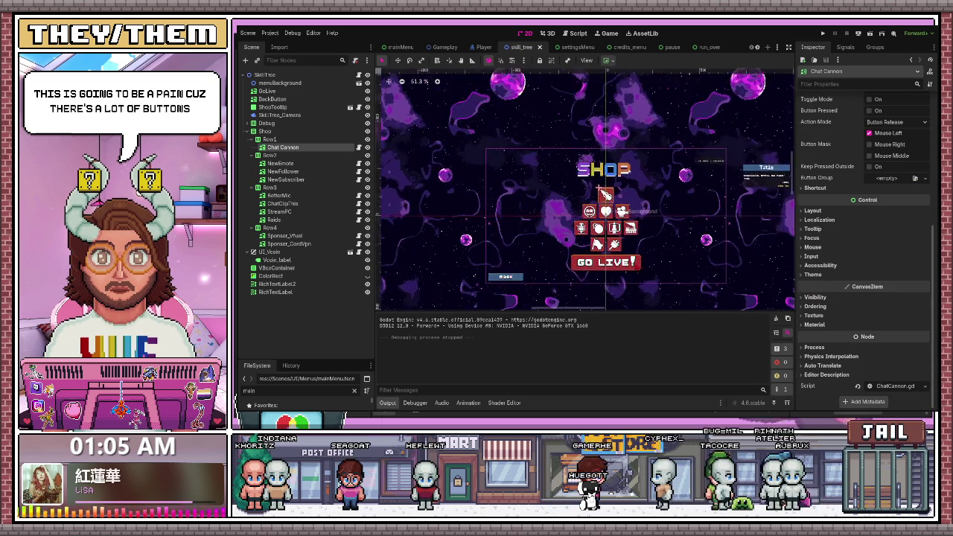
scroll(597, 182, "up", 4)
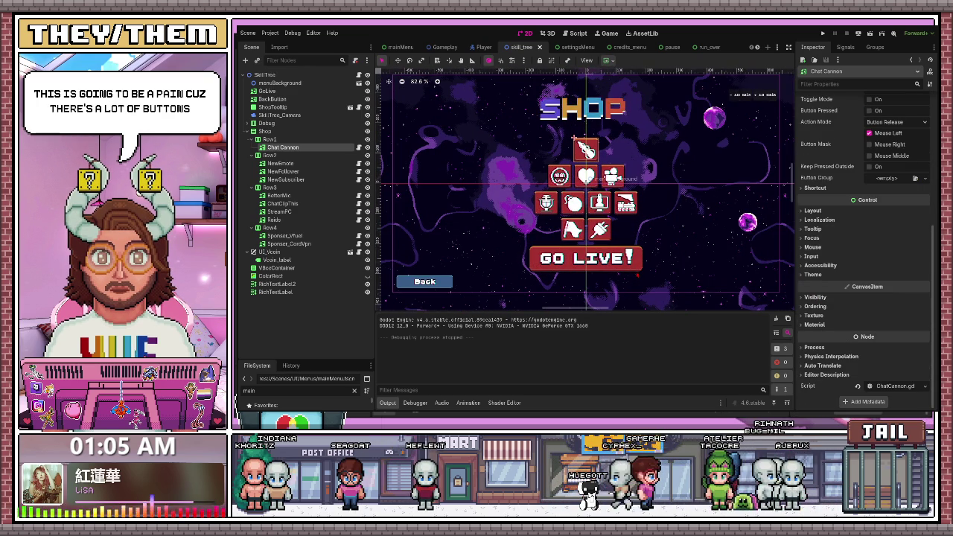
left_click(811, 238)
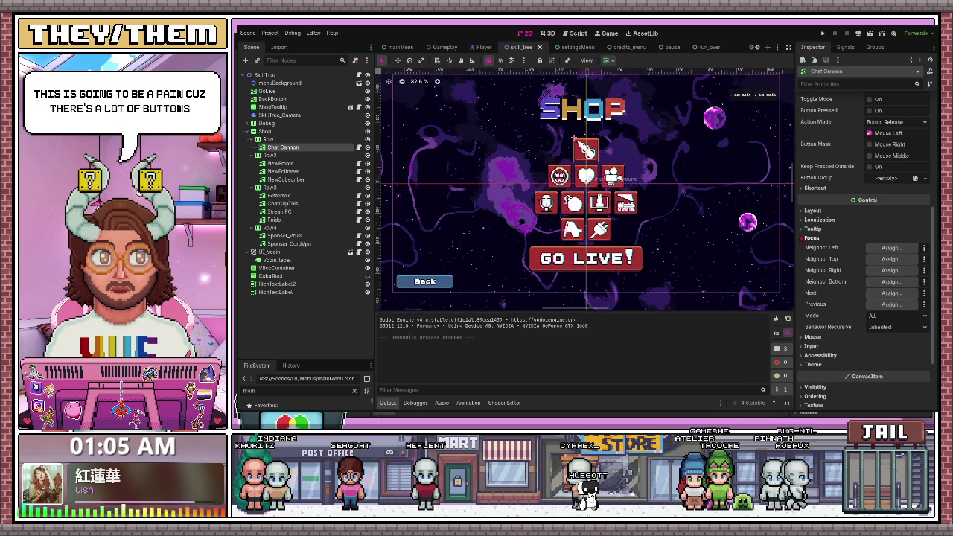
scroll(611, 221, "up", 1)
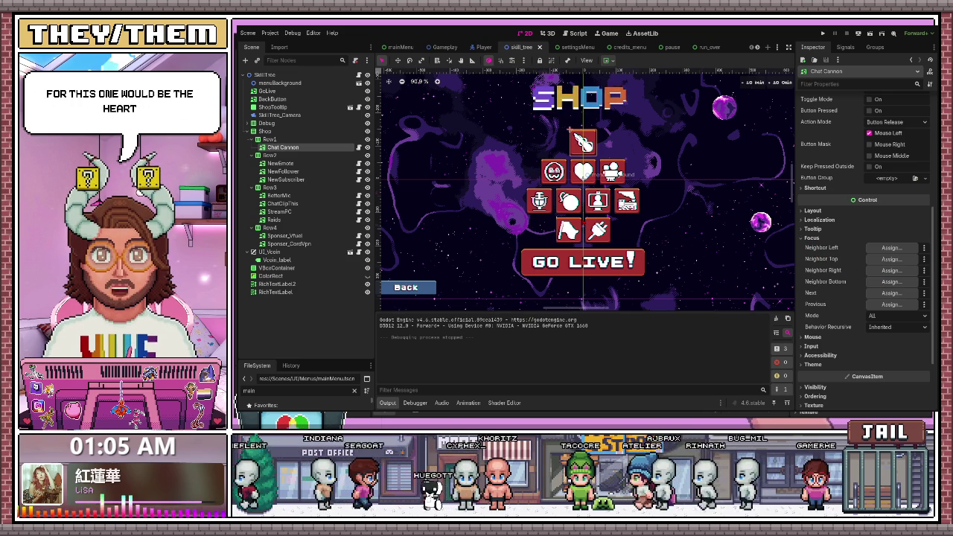
left_click_drag(280, 163, 891, 281)
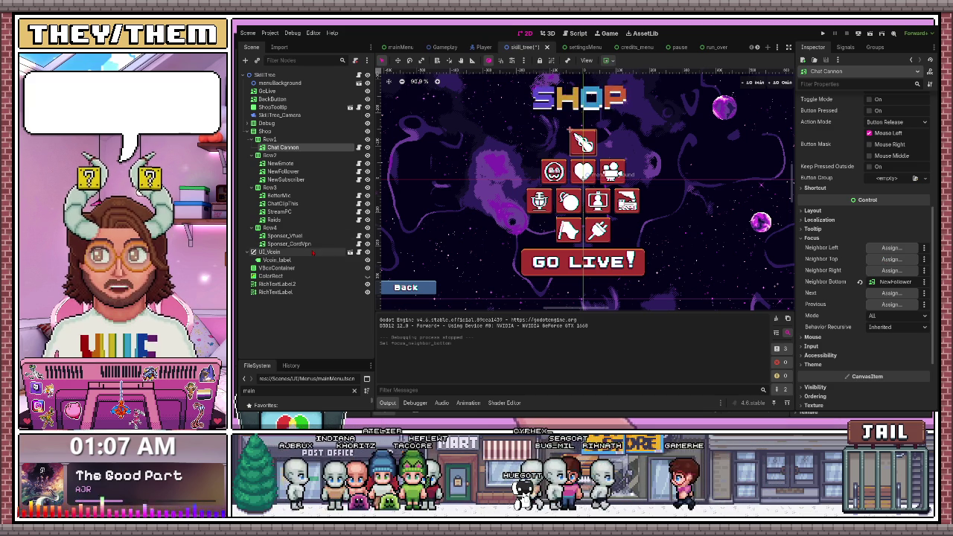
Add a new TextureButton child under the Row4 container.
left_click(296, 228)
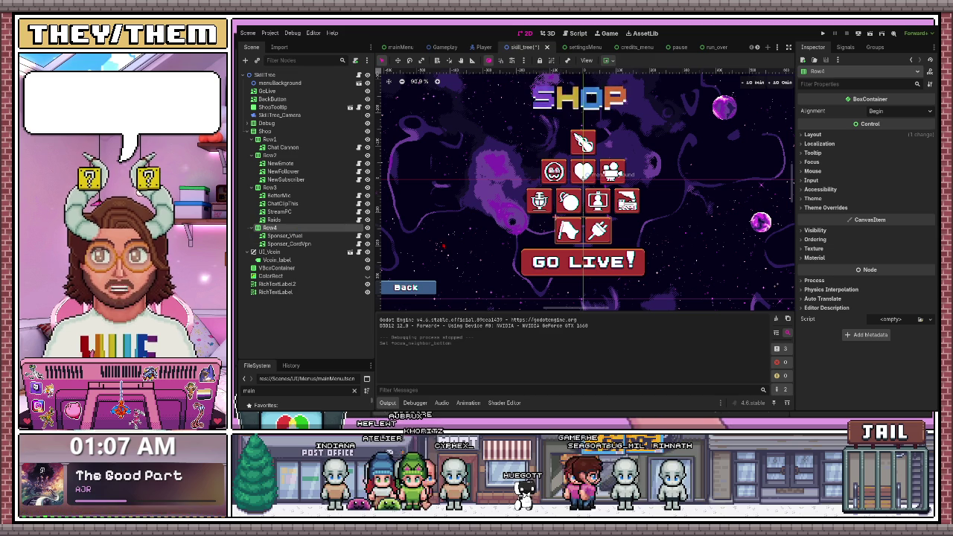
key("Return")
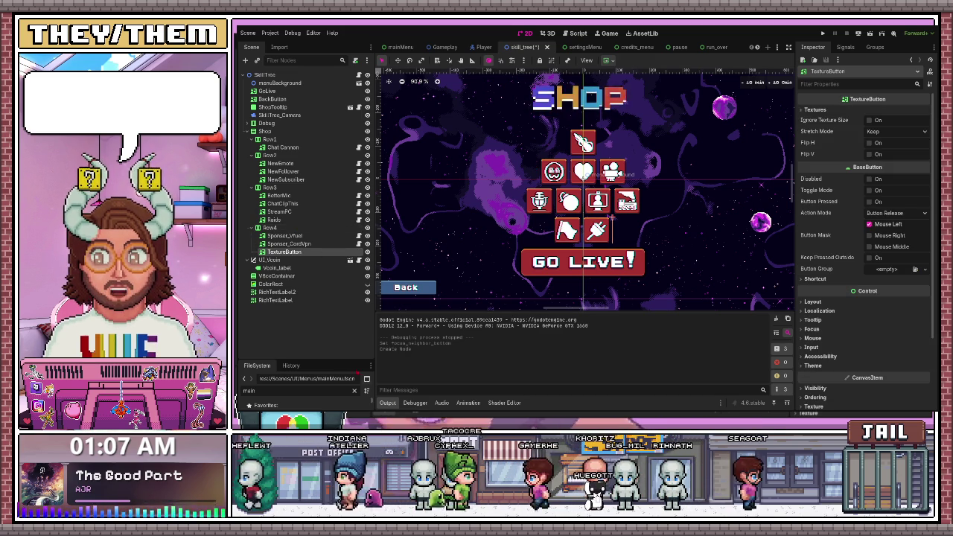
Filter FileSystem for 'shop' and browse the Shop Buttons folder to the More_RAMC images.
mouse_move(305, 362)
left_mouse_down()
mouse_move(305, 190)
mouse_move(306, 261)
mouse_move(305, 241)
left_mouse_up()
double_click(301, 272)
key("BackSpace")
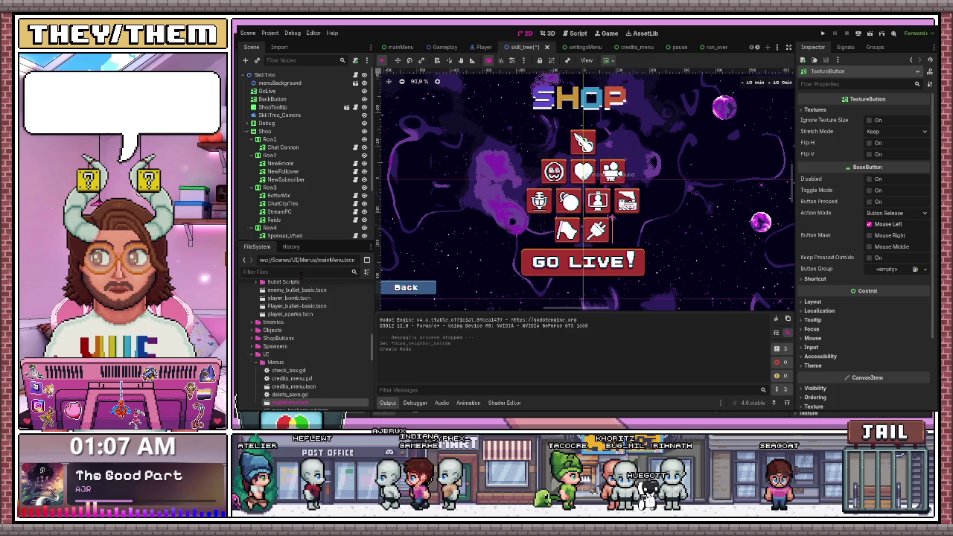
type("shop")
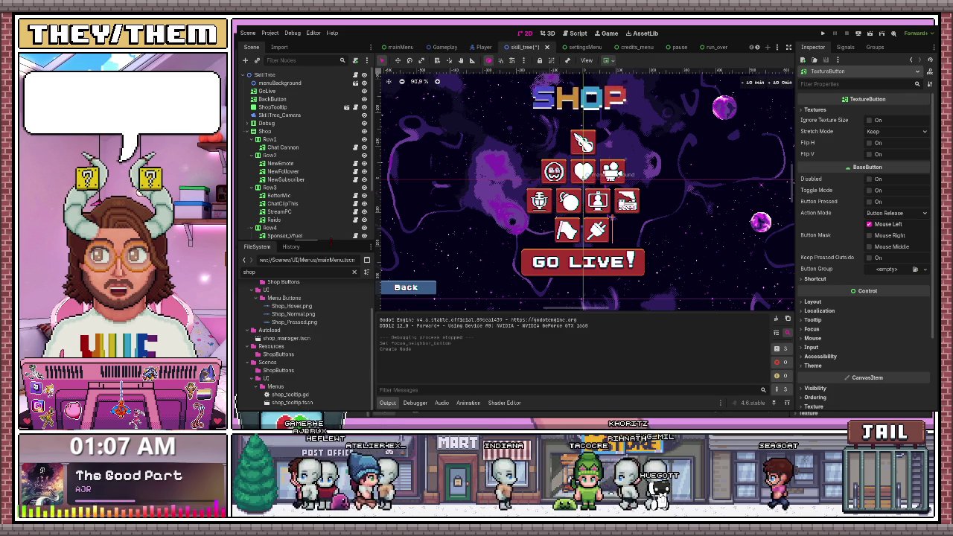
left_click_drag(331, 240, 331, 140)
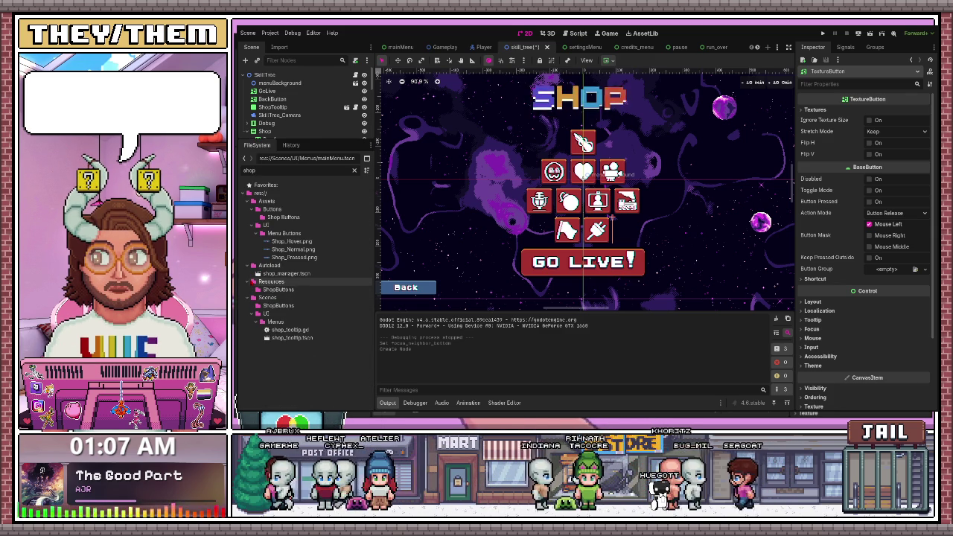
left_click(278, 306)
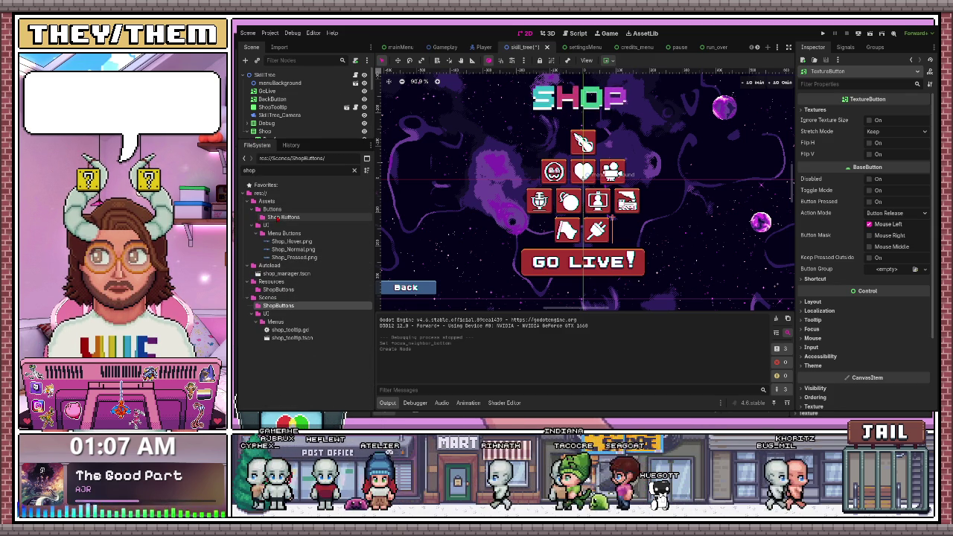
left_click(277, 217)
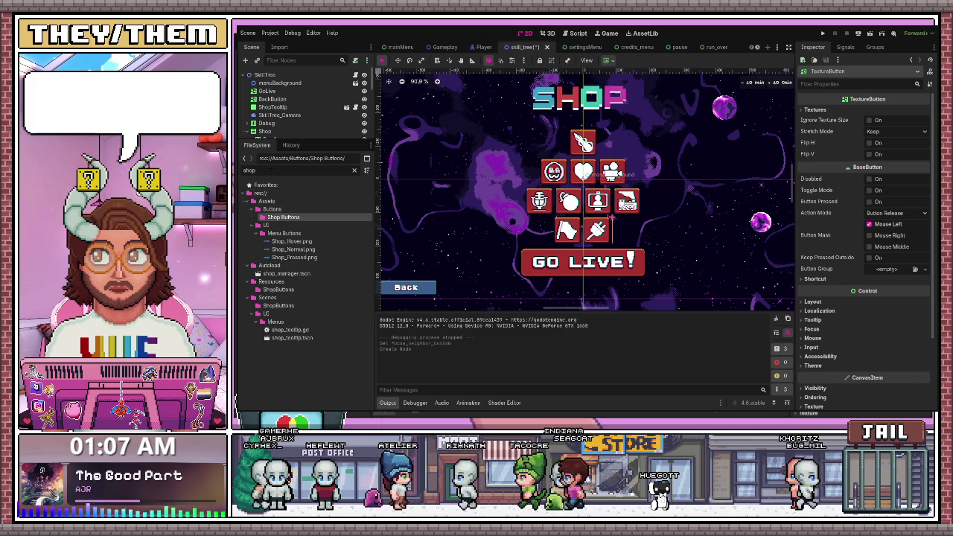
left_click(354, 170)
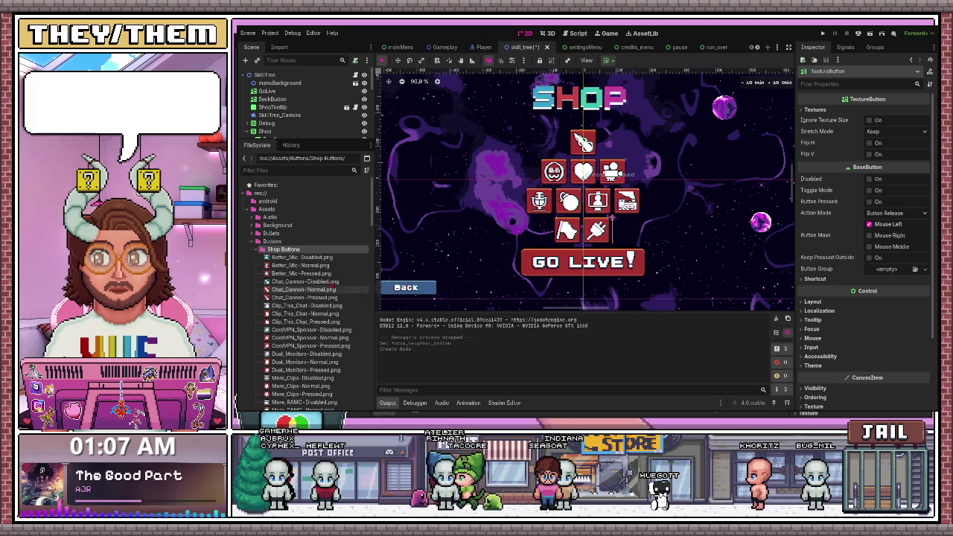
scroll(298, 289, "down", 3)
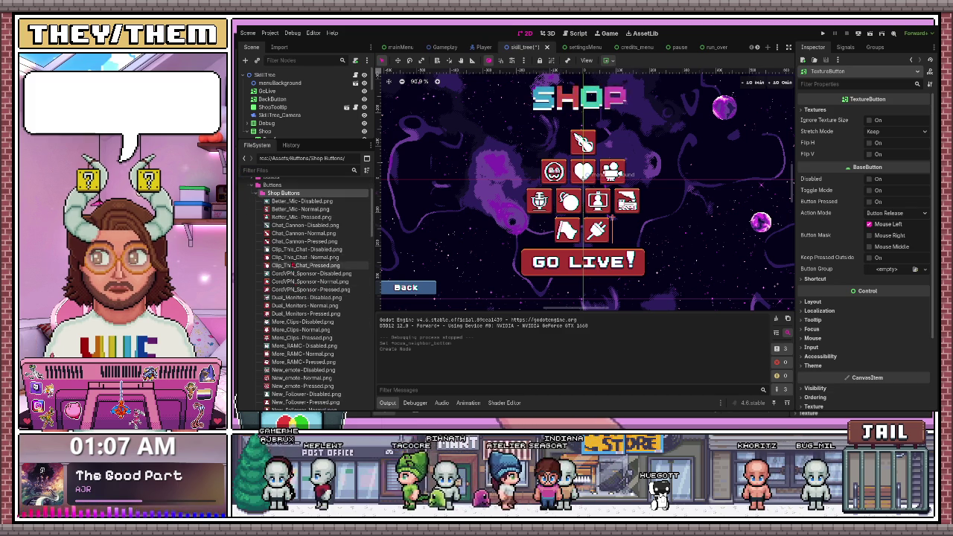
scroll(309, 302, "down", 2)
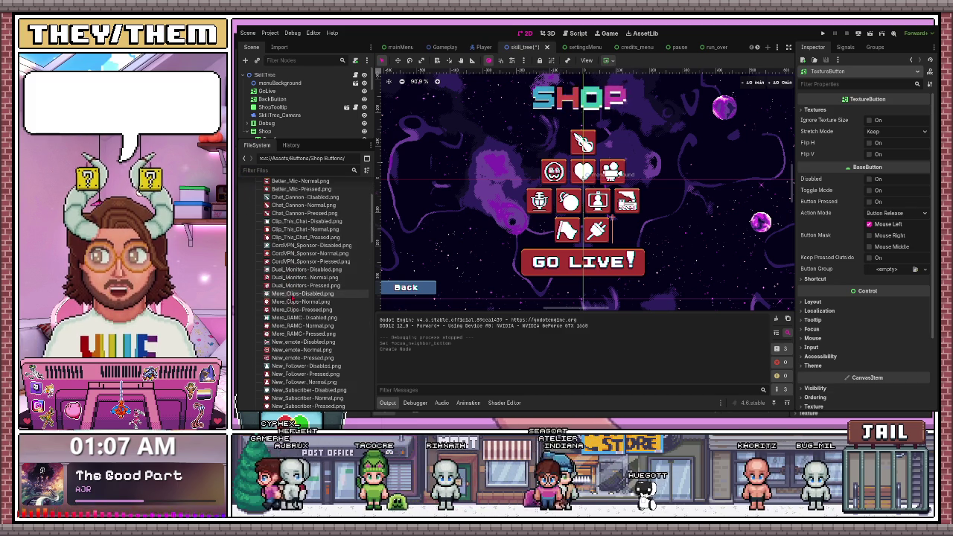
scroll(295, 302, "down", 2)
left_click(298, 289)
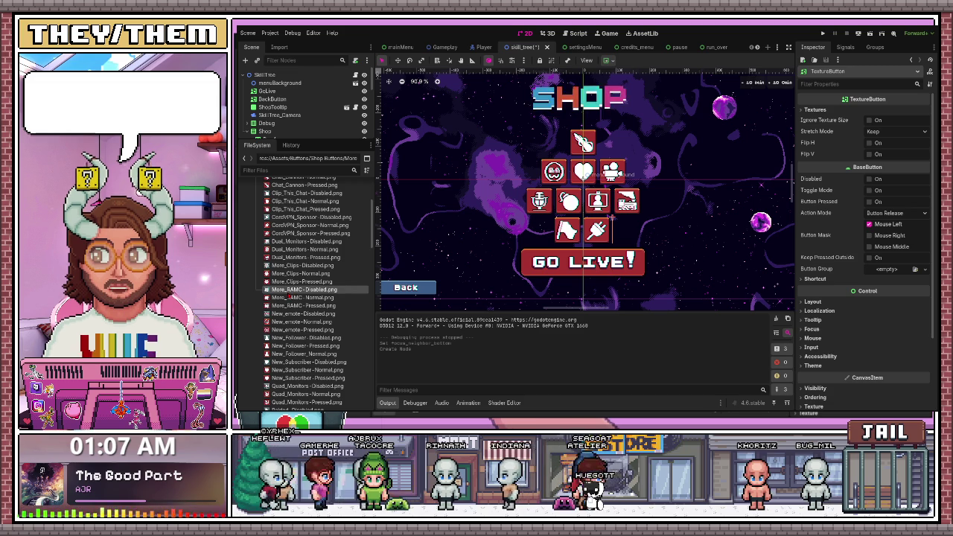
Assign More_RAMC Normal, Pressed and Disabled images as the button's normal, pressed and focused textures.
mouse_move(301, 297)
left_mouse_down()
mouse_move(417, 253)
mouse_move(864, 135)
mouse_move(328, 355)
mouse_move(303, 298)
mouse_move(888, 124)
left_mouse_up()
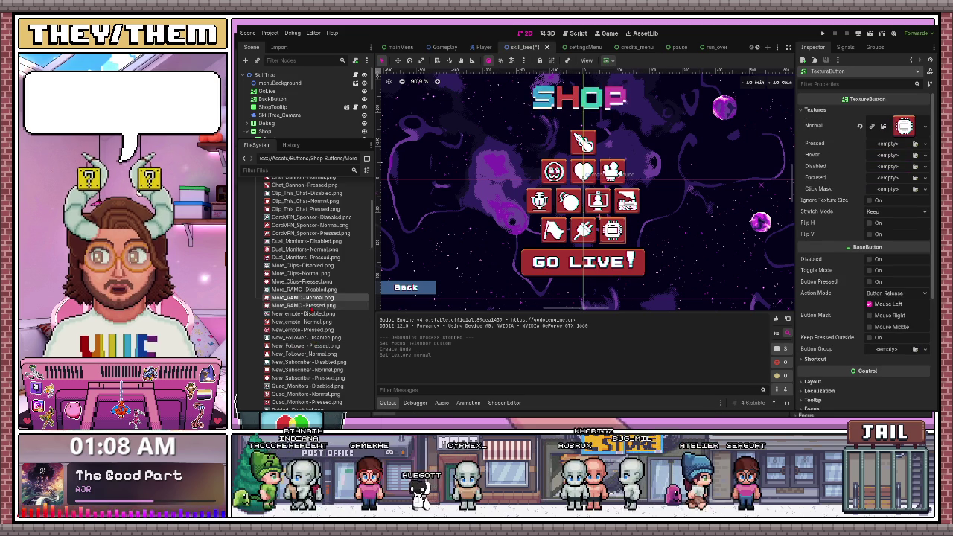
left_click(307, 306)
left_click_drag(306, 306, 859, 181)
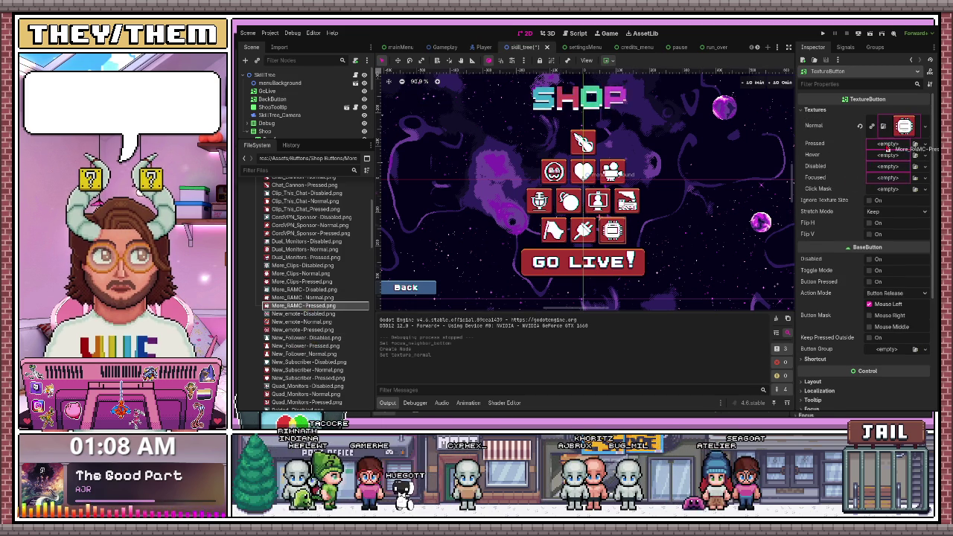
left_click_drag(887, 150, 894, 149)
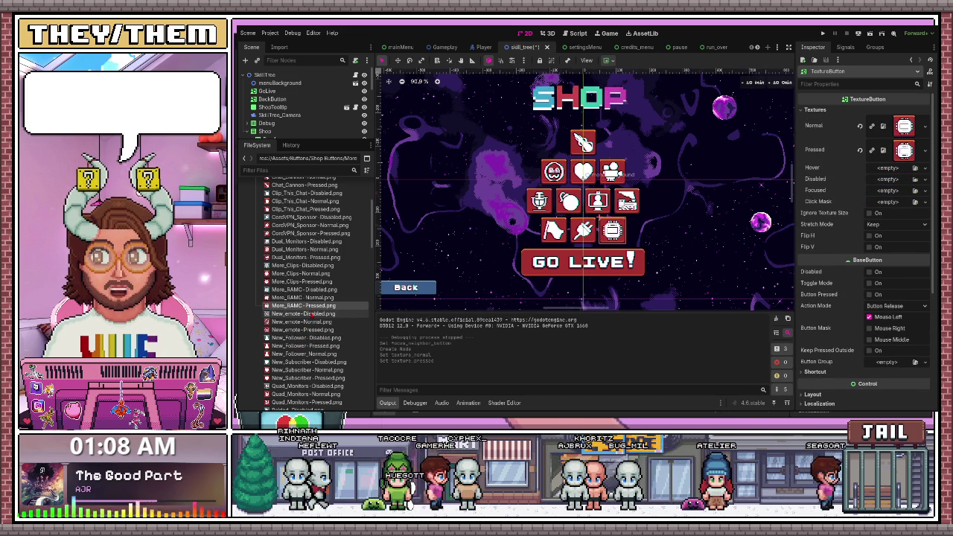
mouse_move(297, 314)
left_mouse_down()
mouse_move(544, 276)
mouse_move(834, 250)
mouse_move(832, 236)
mouse_move(892, 197)
left_mouse_up()
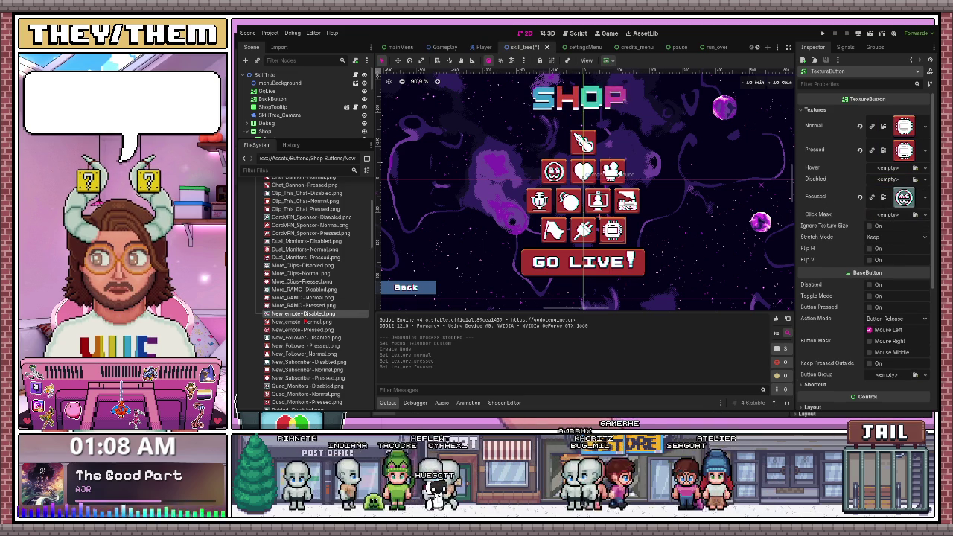
mouse_move(302, 289)
left_mouse_down()
mouse_move(462, 274)
mouse_move(905, 199)
left_mouse_up()
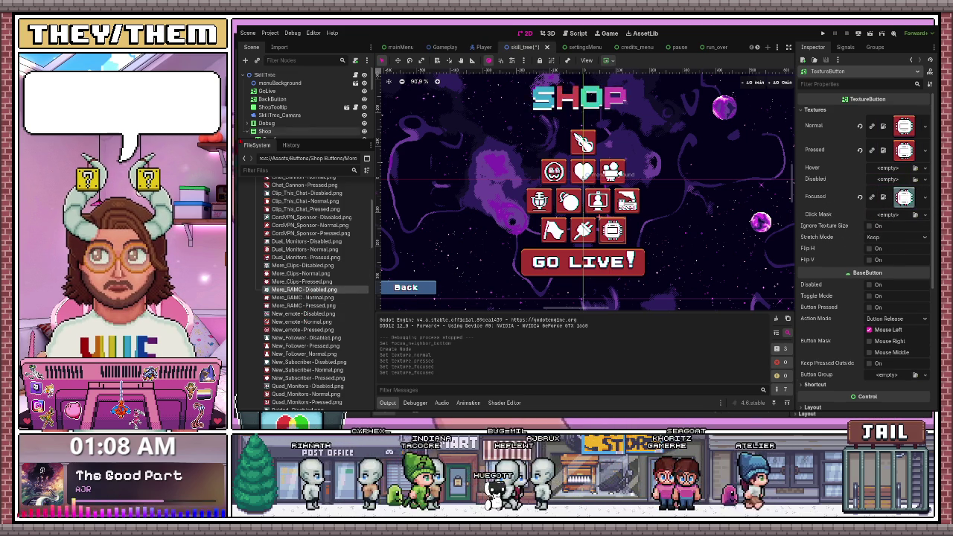
left_click_drag(319, 138, 319, 319)
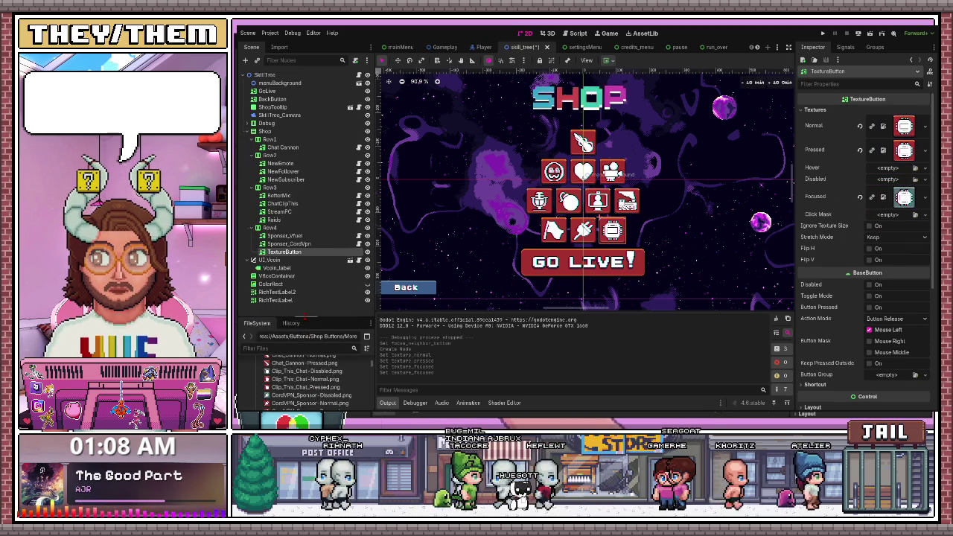
left_click(285, 252)
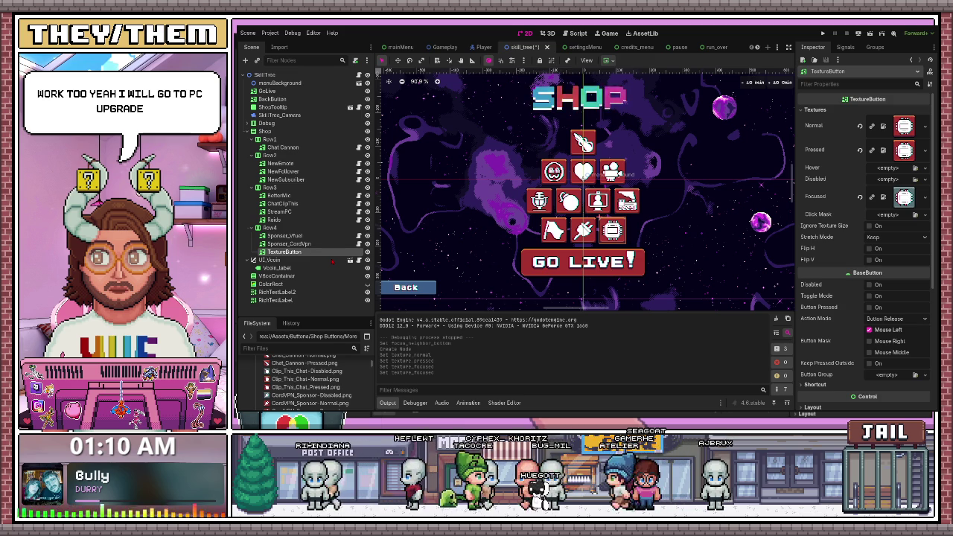
Name the button 'PC Upgrade' and add another TextureButton under Row4.
type("PC Upgrade")
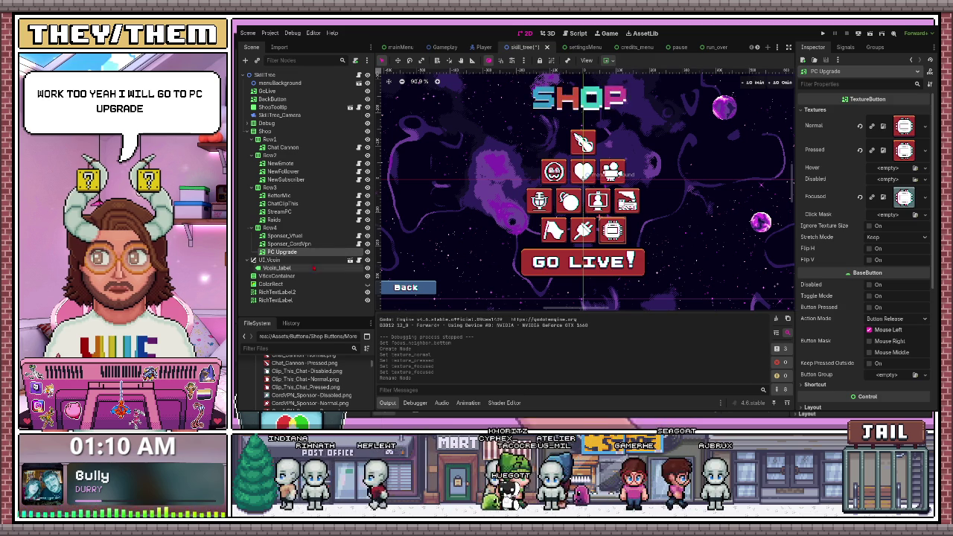
left_click(269, 228)
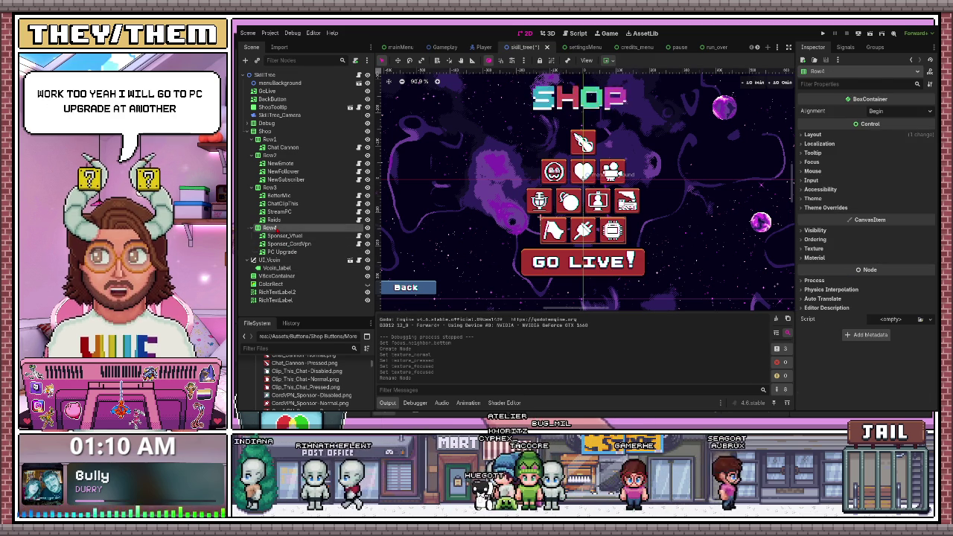
key("ctrl+a")
key("Return")
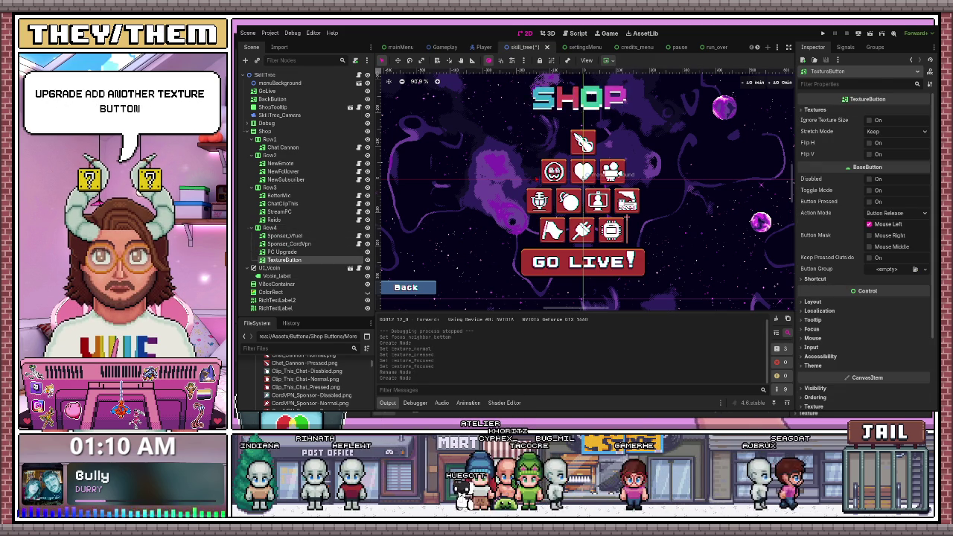
Find and select the Dual_Monitors Normal image in the enlarged shop image list.
left_click_drag(319, 317, 319, 113)
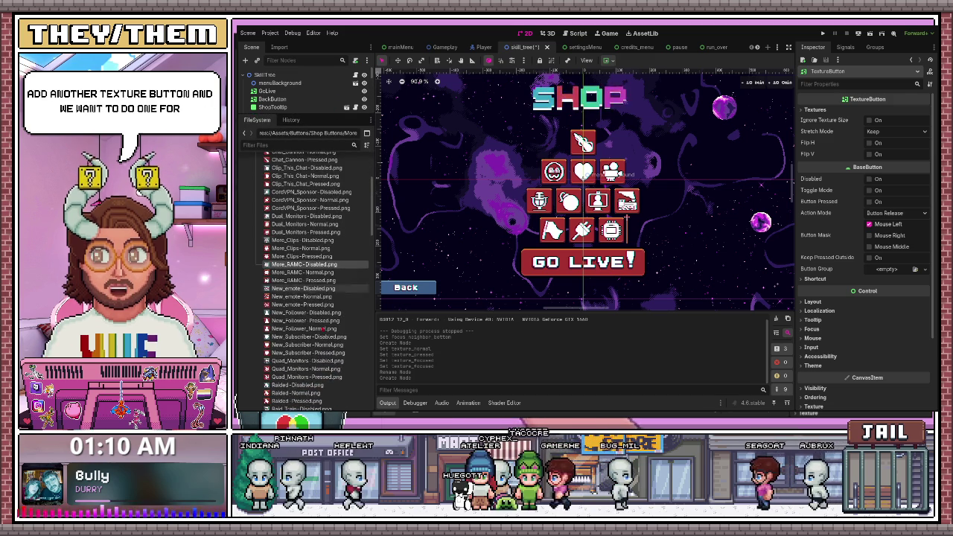
left_click(305, 361)
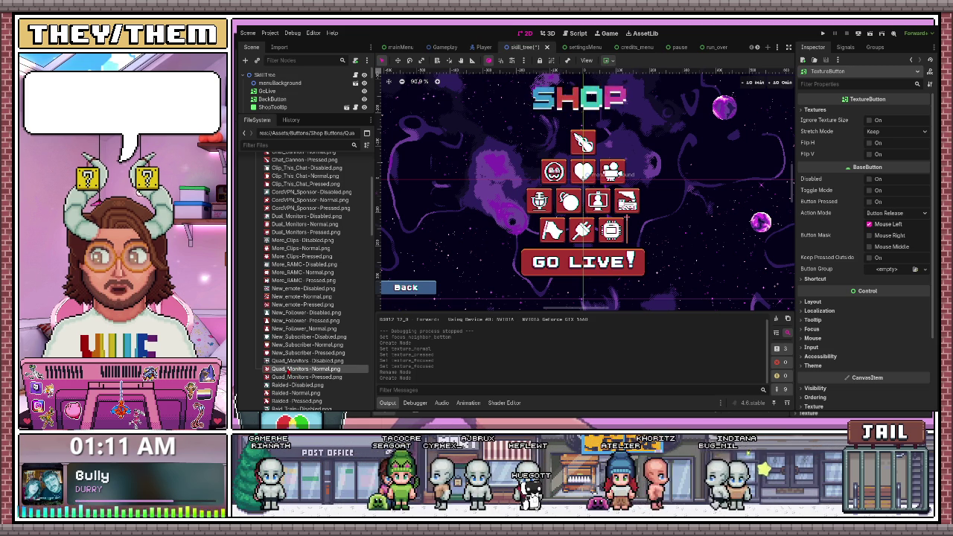
left_click(309, 353)
scroll(298, 241, "up", 2)
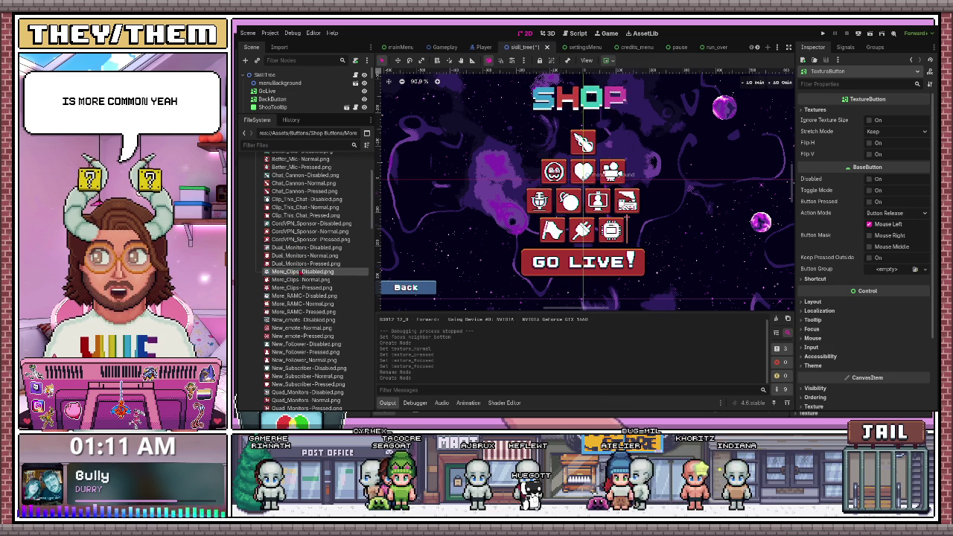
left_click(298, 256)
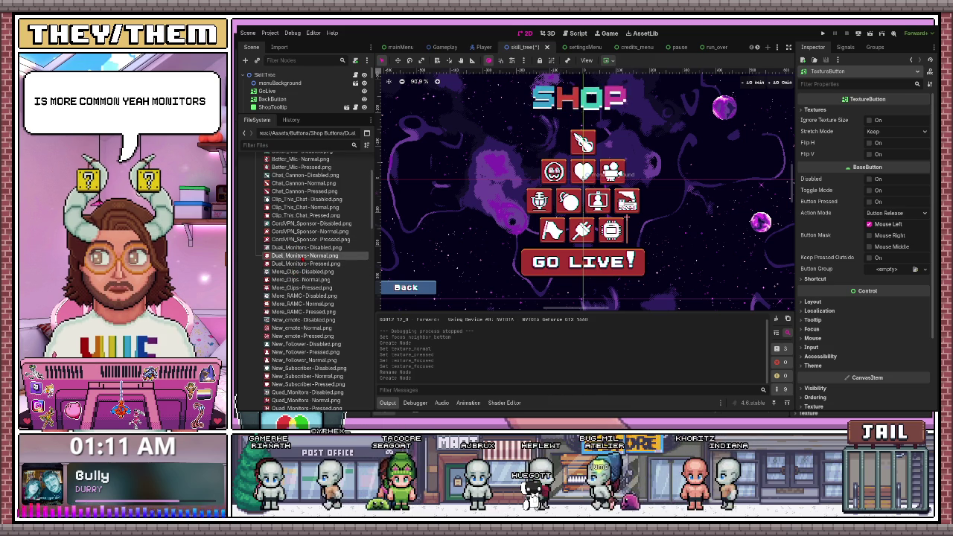
Assign Dual_Monitors Normal, Pressed and Disabled images to the button's normal, pressed and disabled textures.
mouse_move(304, 255)
left_mouse_down()
mouse_move(340, 284)
mouse_move(311, 259)
mouse_move(421, 251)
mouse_move(892, 124)
left_mouse_up()
left_click_drag(306, 264, 887, 151)
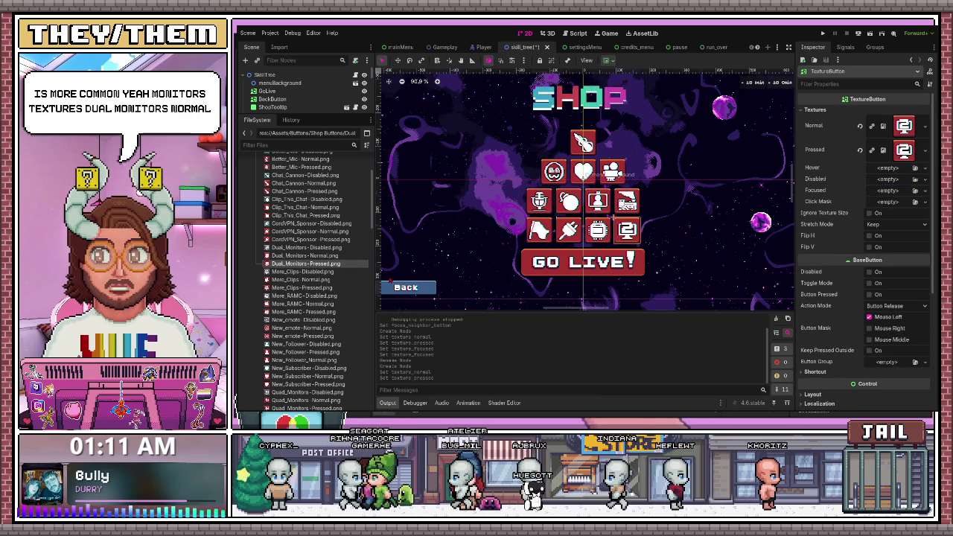
left_click(324, 272)
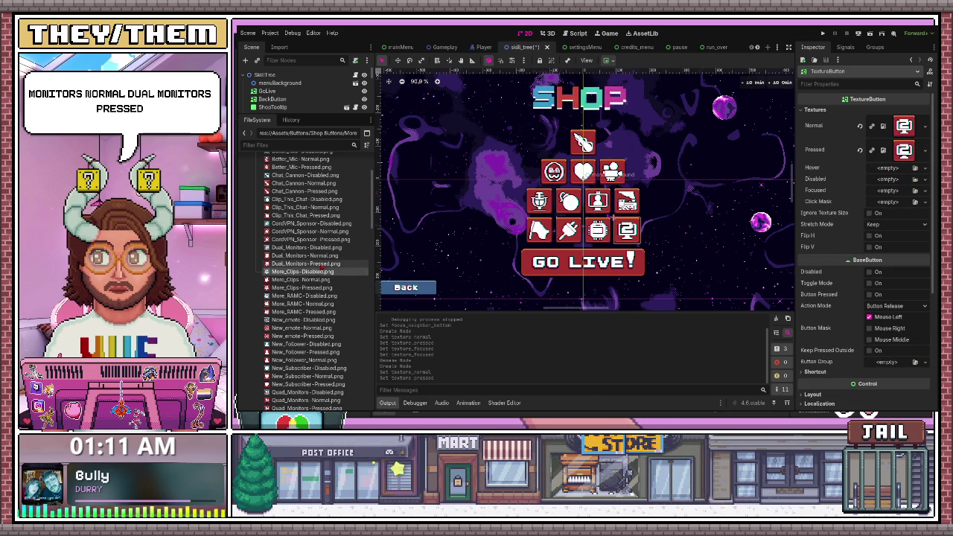
mouse_move(305, 247)
left_mouse_down()
mouse_move(700, 237)
mouse_move(790, 261)
mouse_move(771, 246)
mouse_move(796, 239)
left_mouse_up()
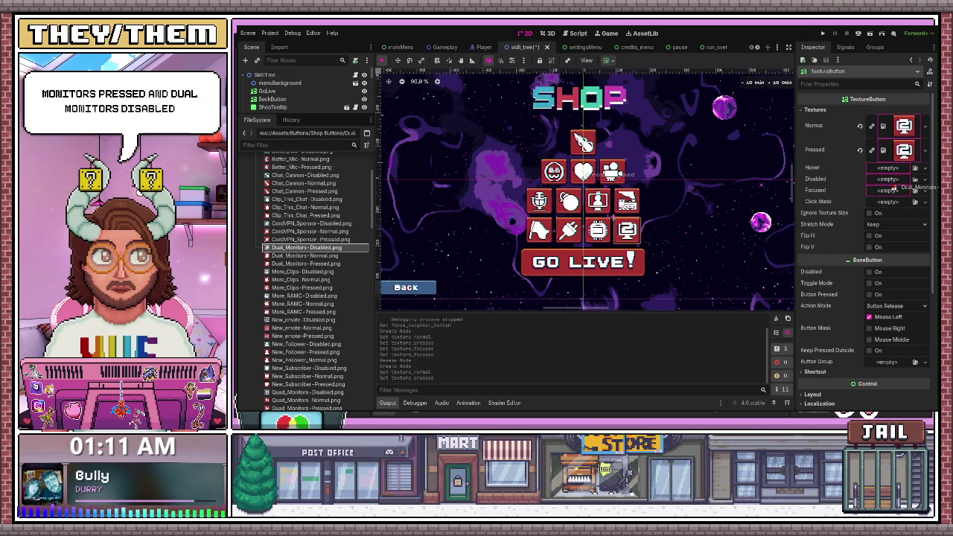
left_click_drag(894, 184, 893, 180)
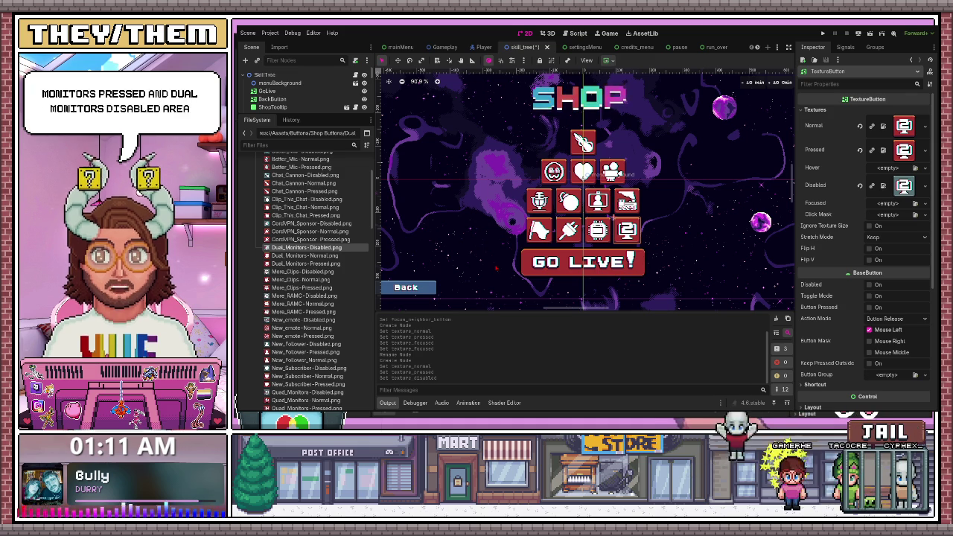
left_click_drag(309, 116, 309, 313)
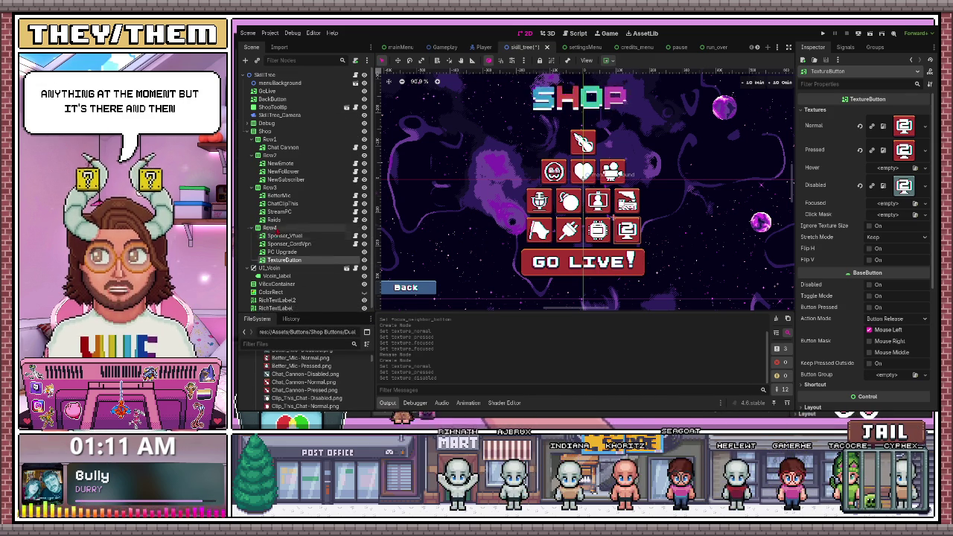
Rename the new Row4 texture button to 'QuadMan'.
left_click(271, 227)
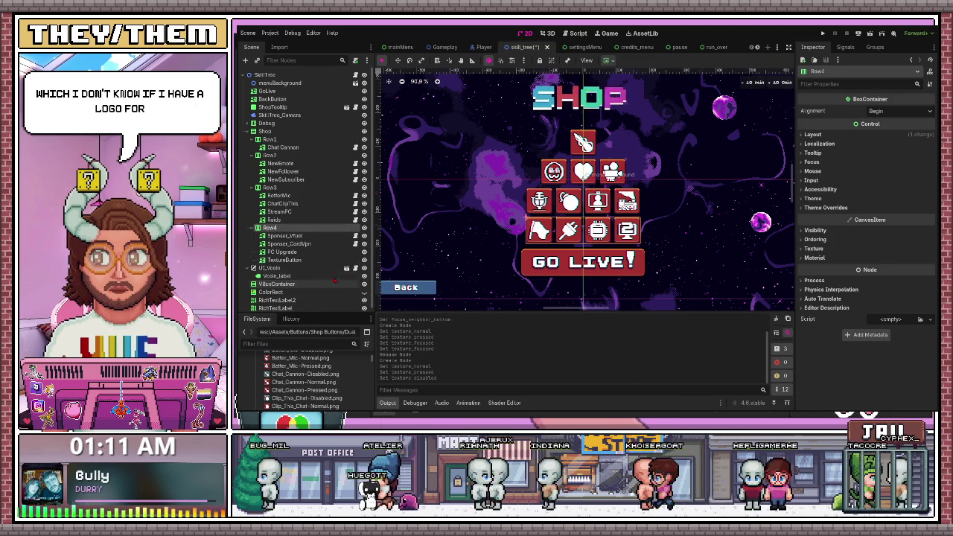
left_click(312, 259)
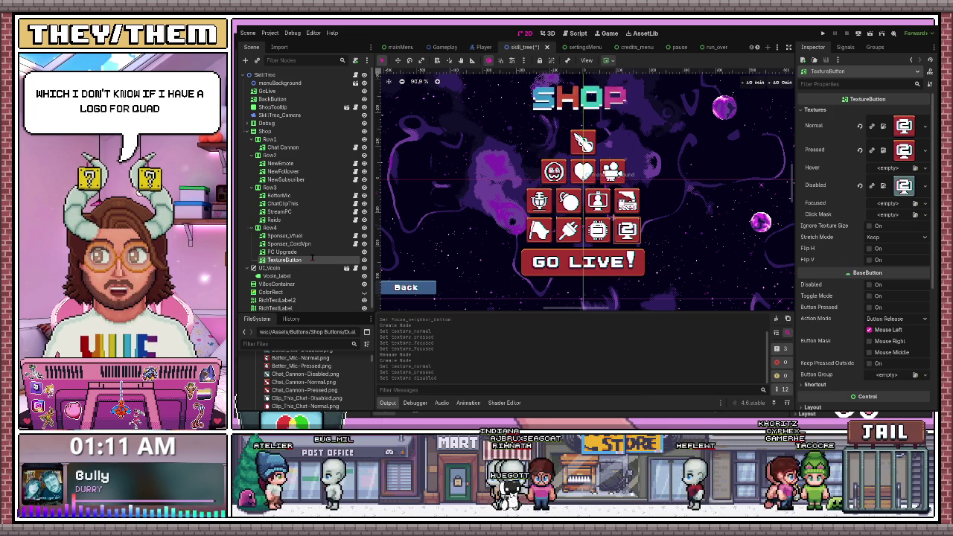
type("QuadMan")
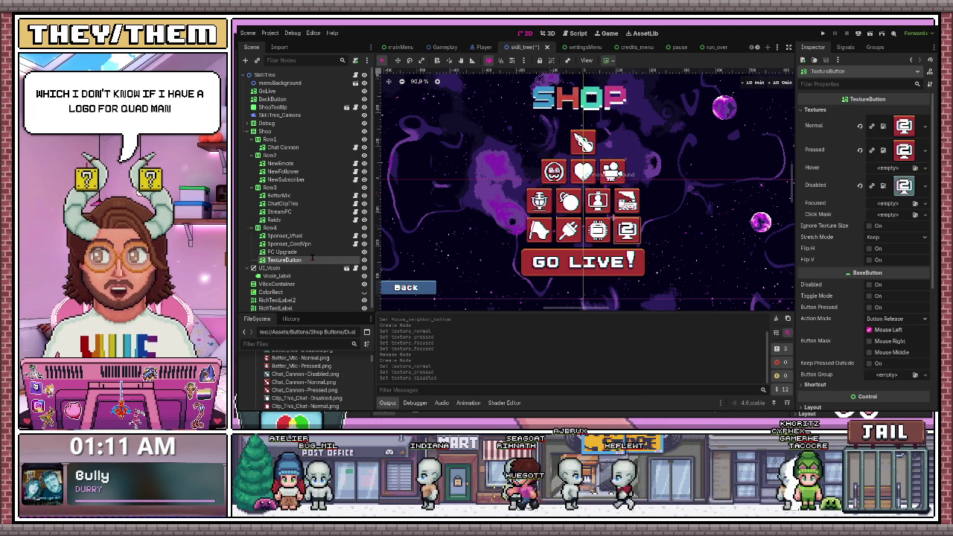
key("Return")
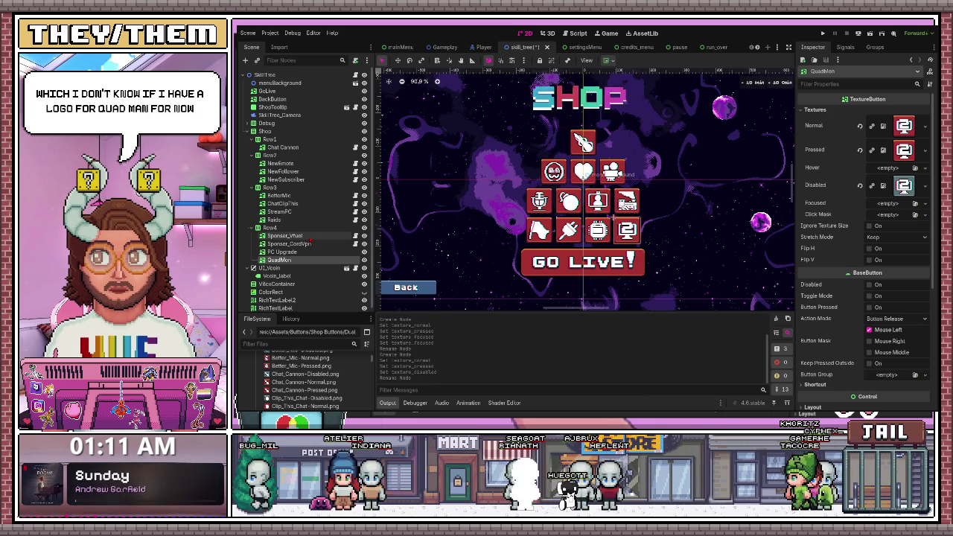
Add one more TextureButton node under the Row4 container.
left_click(305, 231)
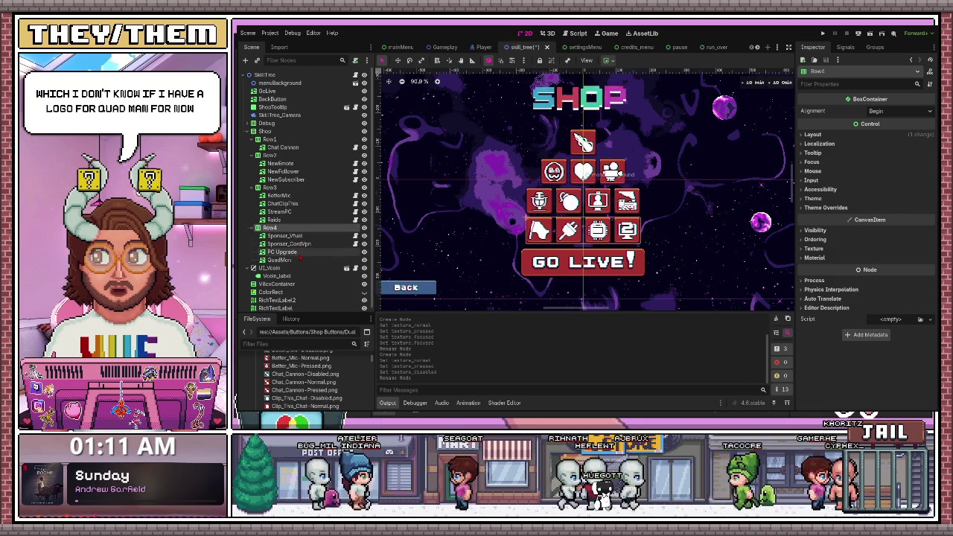
left_click(287, 259)
left_click(291, 268)
left_click(287, 260)
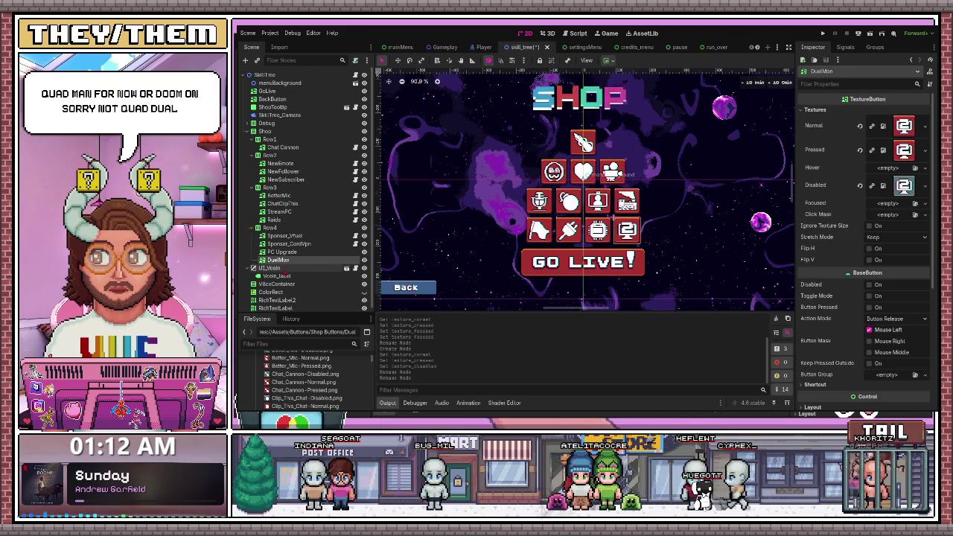
left_click(284, 228)
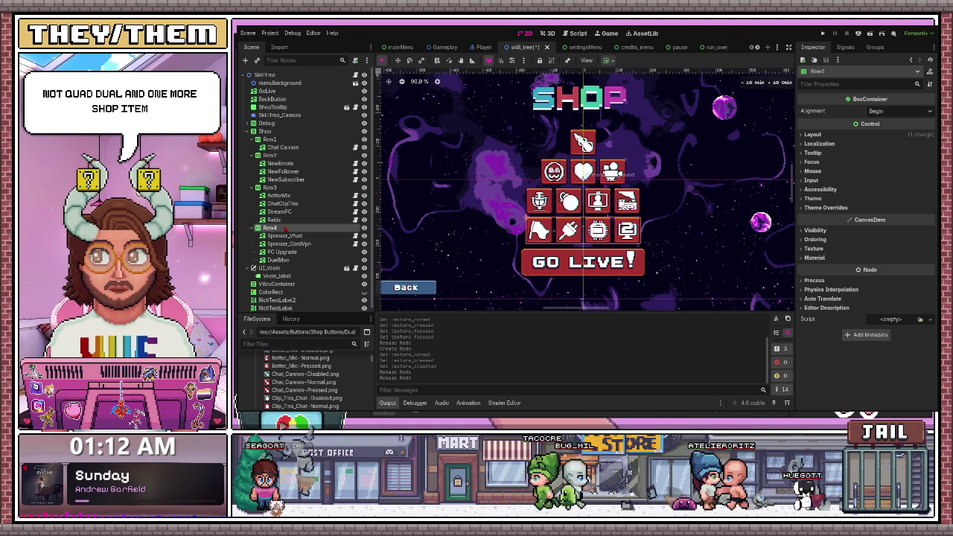
key("ctrl+v")
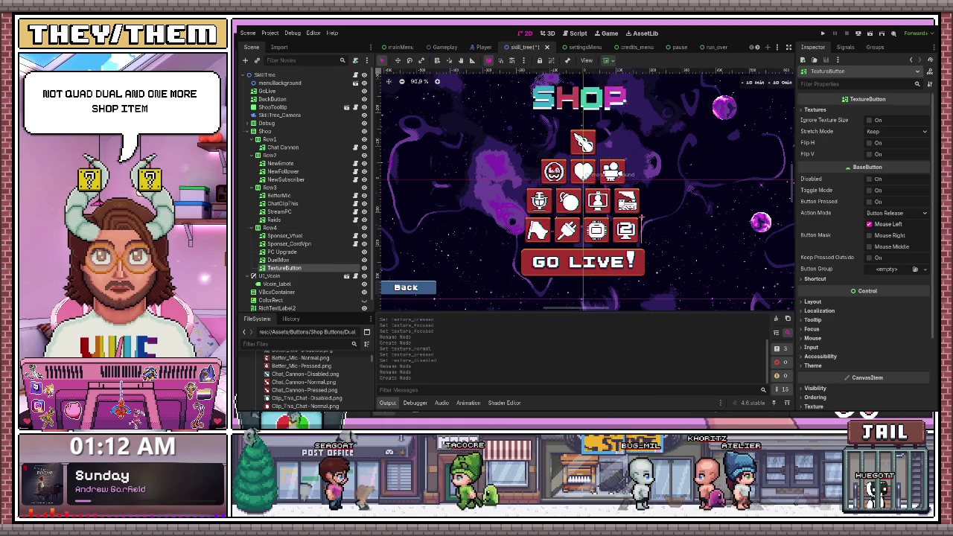
Browse the shop images, pick Upgrade_Keyboard-Pressed.png and expand the new button's Textures section.
left_click_drag(339, 314, 325, 115)
scroll(332, 313, "down", 10)
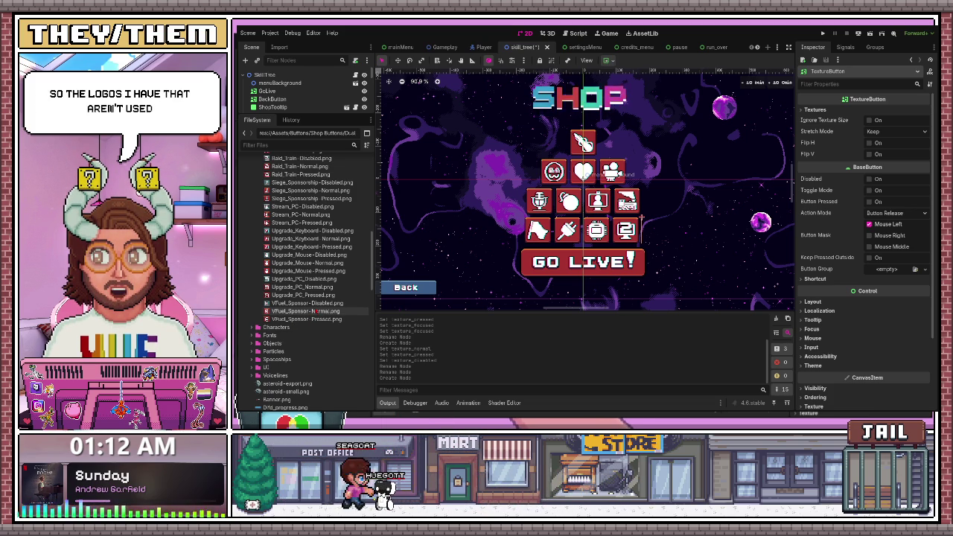
left_click(304, 287)
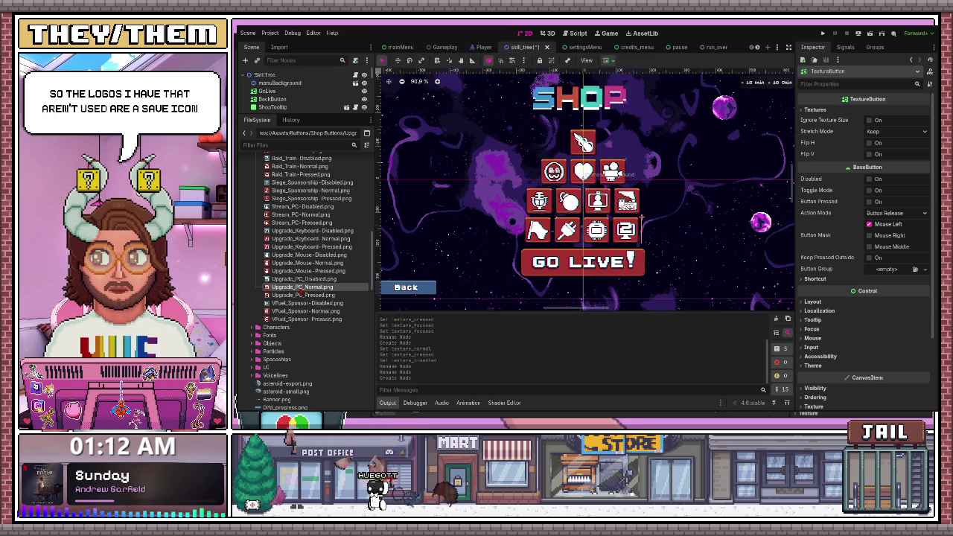
left_click(302, 270)
scroll(302, 291, "up", 2)
left_click(295, 278)
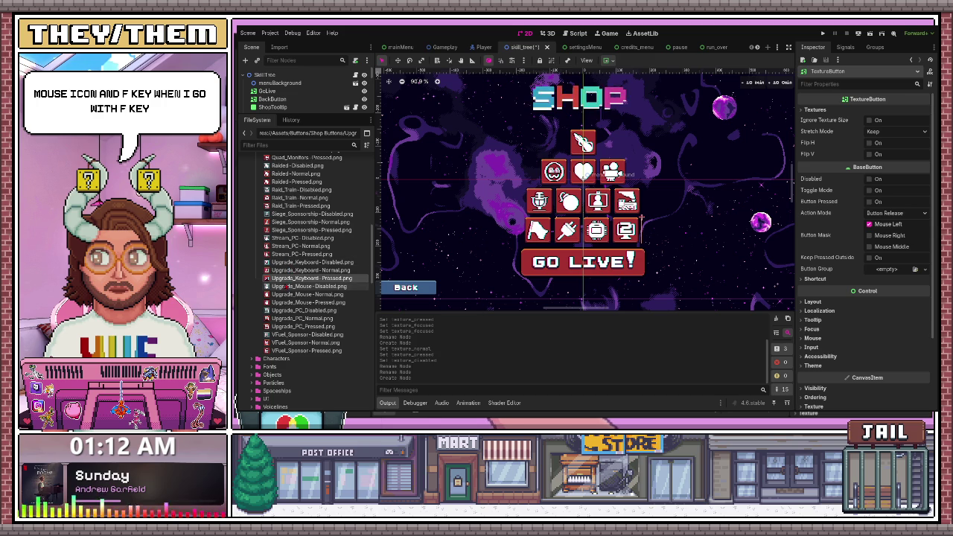
left_click(302, 230)
scroll(309, 253, "up", 2)
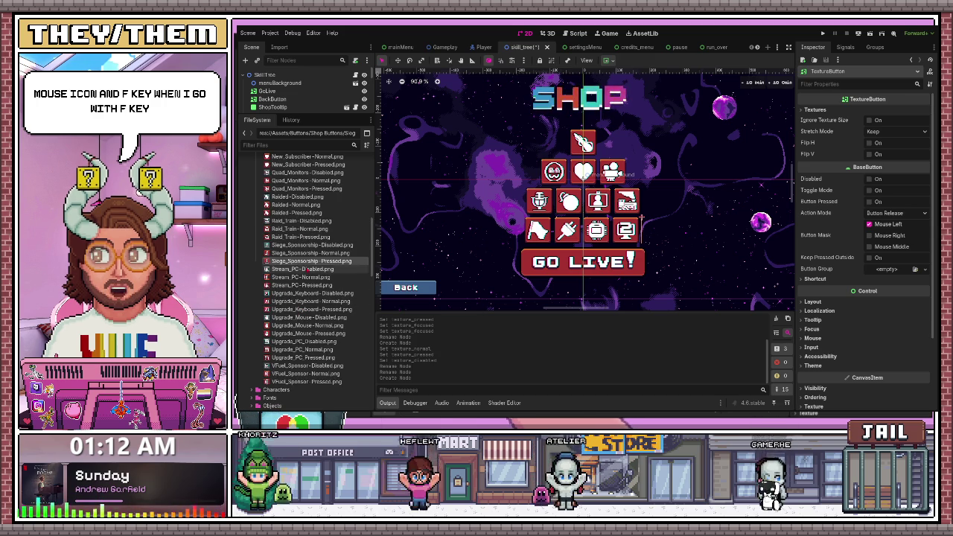
left_click(309, 254)
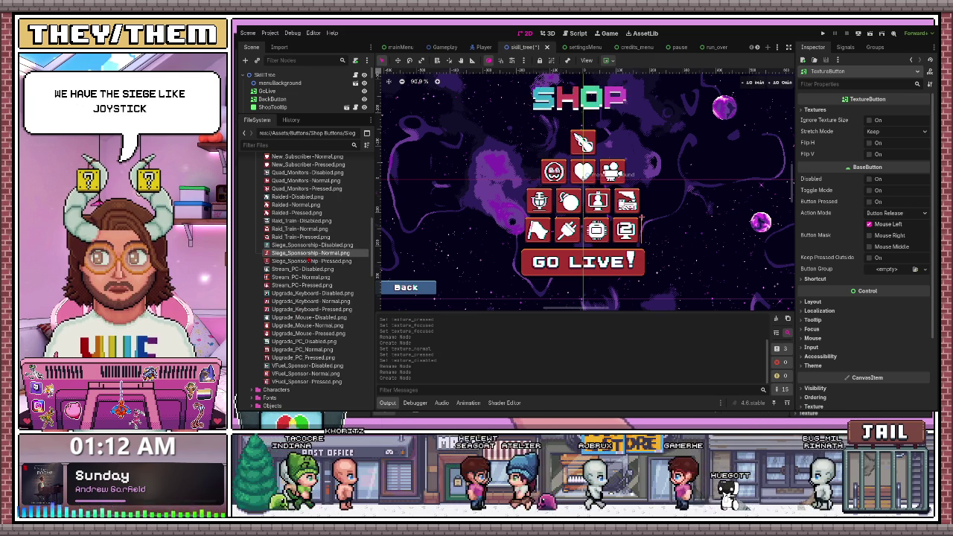
scroll(308, 333, "up", 2)
scroll(308, 332, "up", 8)
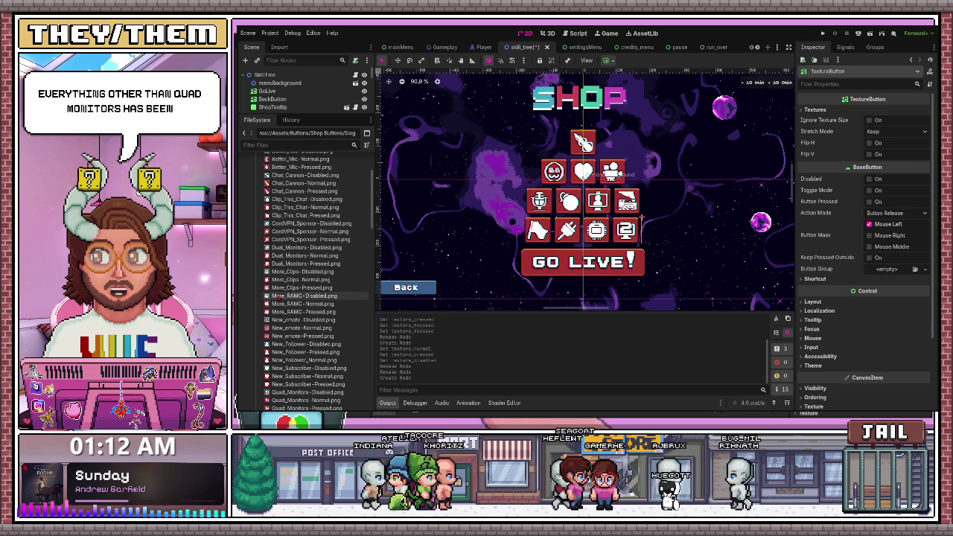
scroll(276, 297, "down", 15)
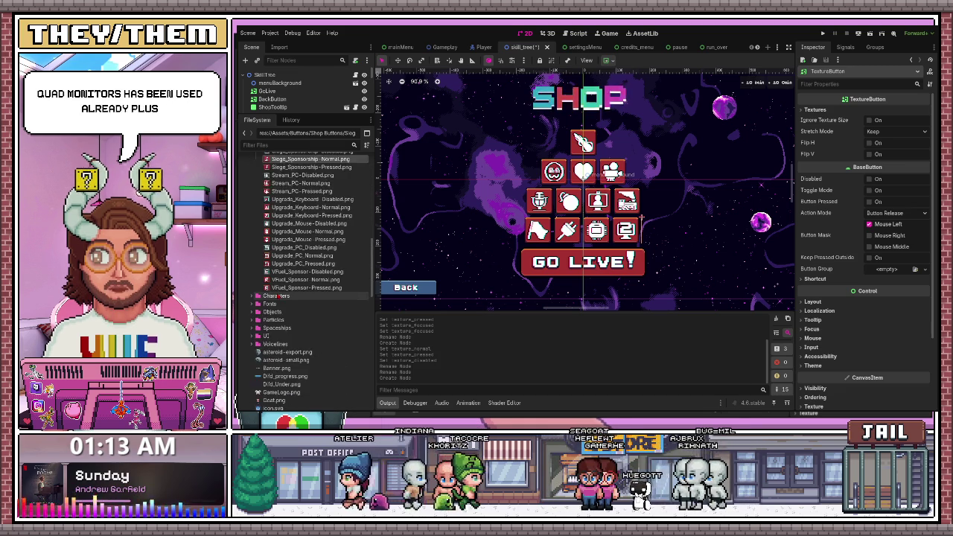
scroll(297, 231, "up", 2)
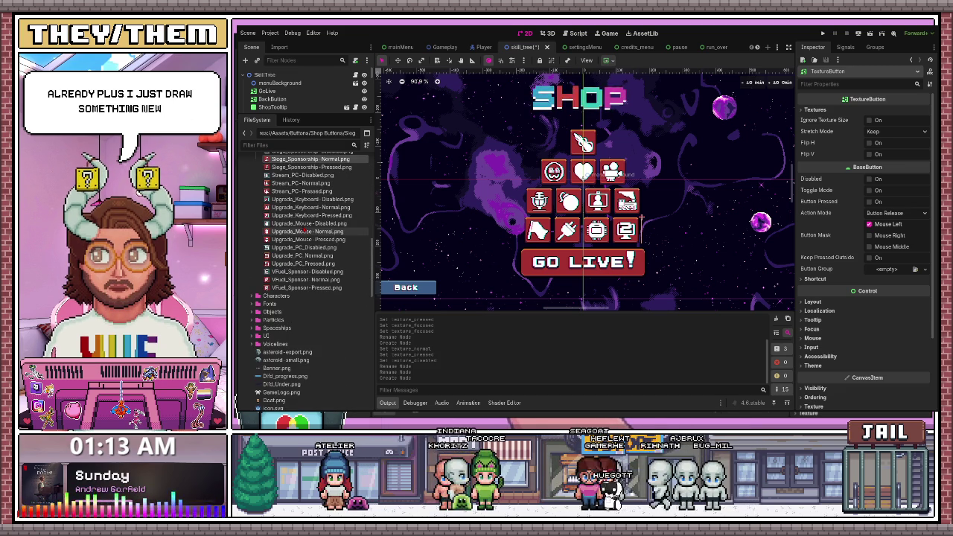
left_click(305, 215)
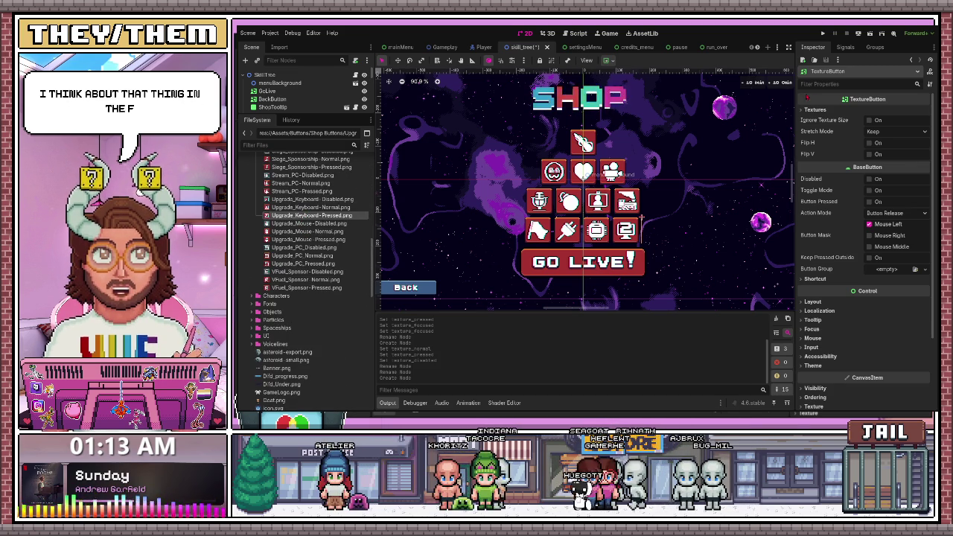
left_click(804, 110)
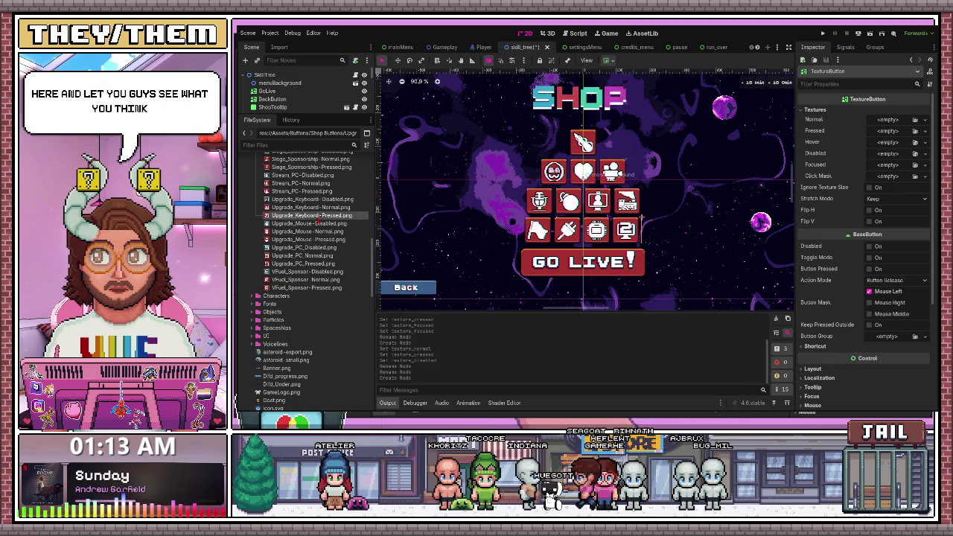
Assign the Upgrade_Keyboard F-key Normal, Pressed and Disabled images to the button's matching textures.
left_click_drag(309, 207, 898, 120)
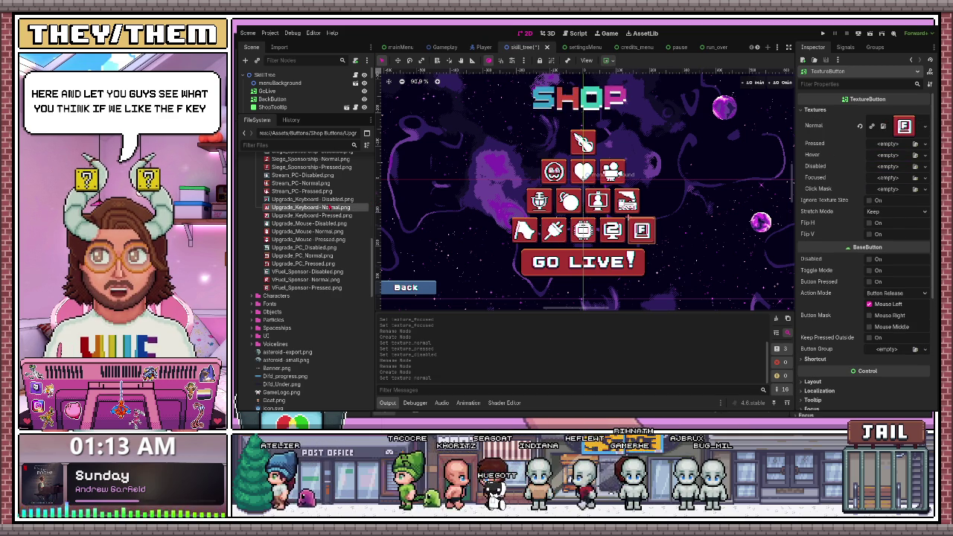
mouse_move(311, 215)
left_mouse_down()
mouse_move(862, 168)
mouse_move(905, 156)
mouse_move(894, 146)
left_mouse_up()
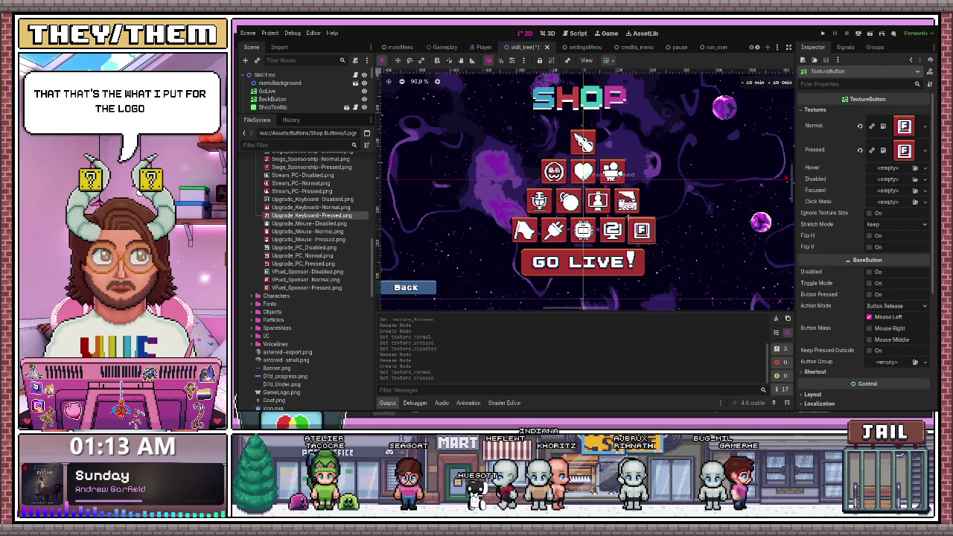
mouse_move(309, 199)
left_mouse_down()
mouse_move(725, 203)
mouse_move(894, 180)
left_mouse_up()
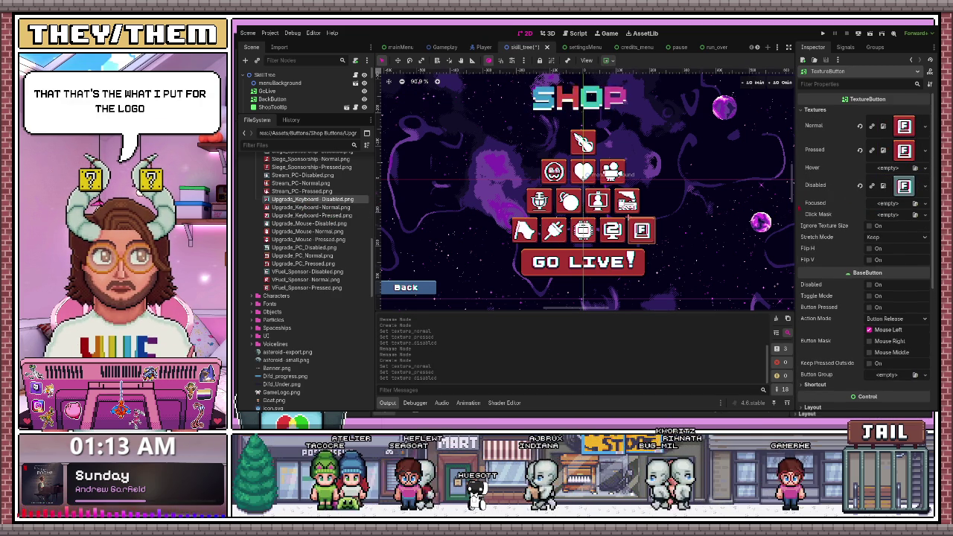
left_click(280, 82)
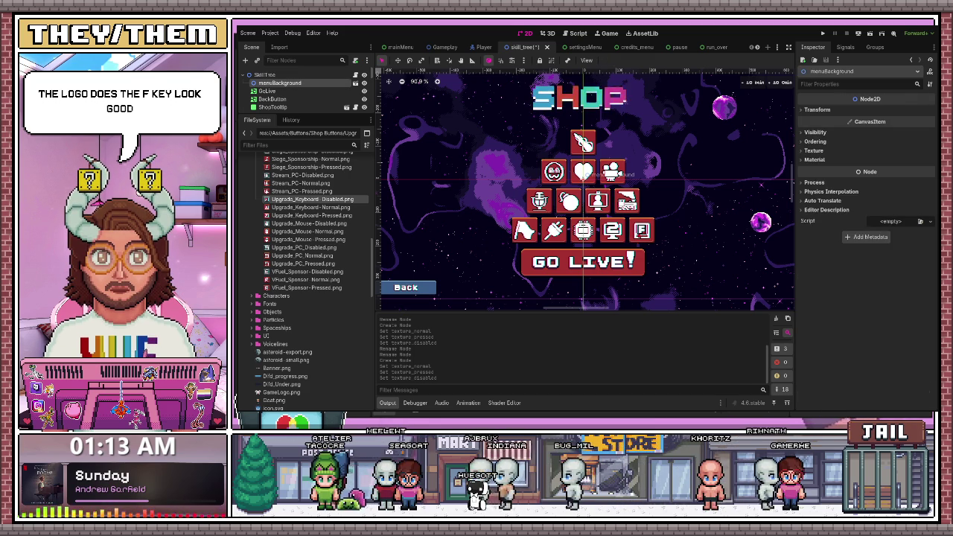
Zoom the shop view, expand the Scene tree to the Shop rows and select Chat Cannon.
scroll(603, 245, "down", 3)
scroll(663, 248, "up", 4)
scroll(663, 248, "down", 4)
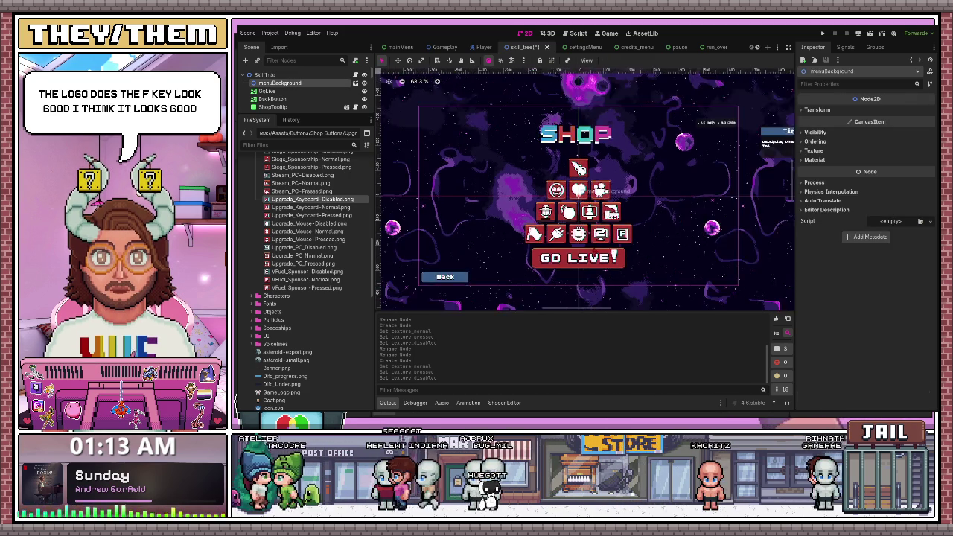
scroll(663, 248, "up", 2)
scroll(606, 246, "down", 1)
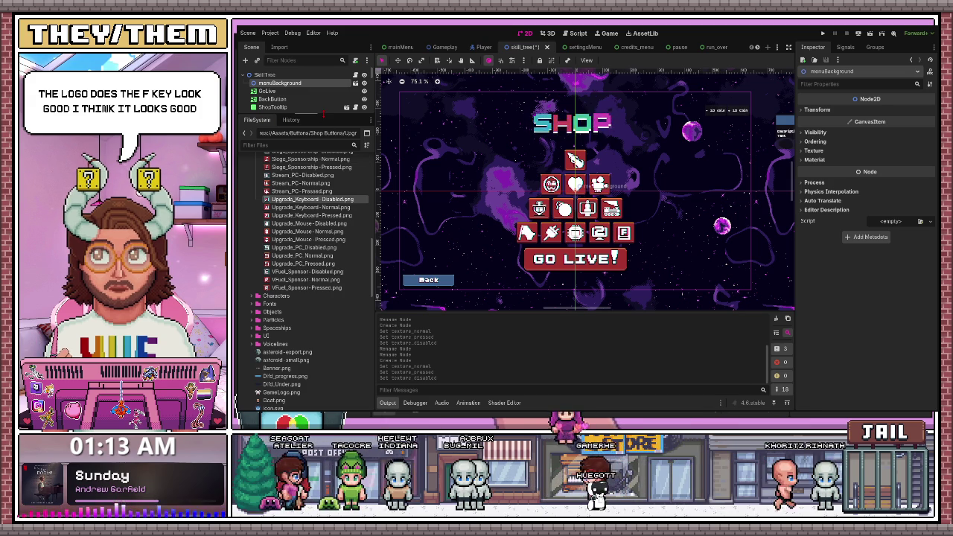
left_click_drag(323, 114, 310, 292)
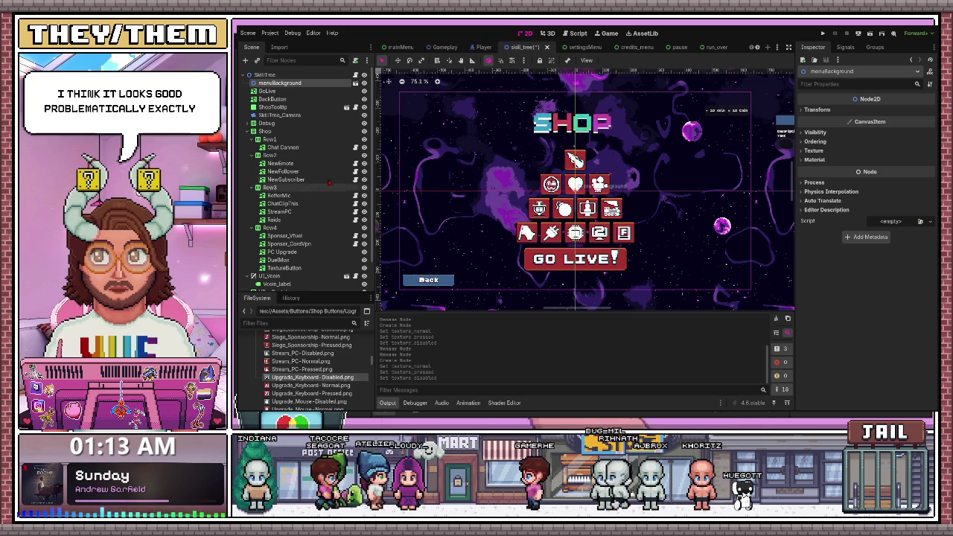
left_click(285, 148)
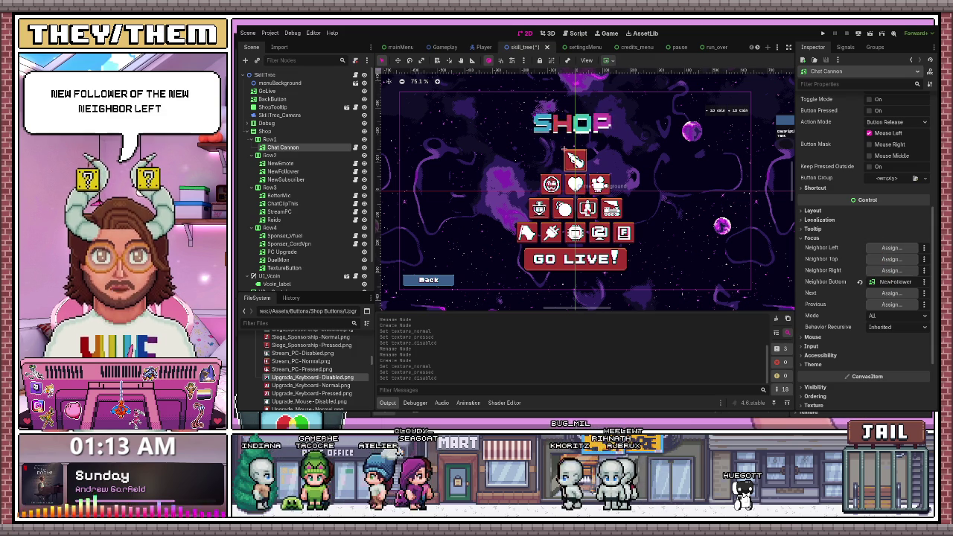
Make NewEmote Chat Cannon's left focus neighbor, then give NewEmote NewFollower (right) and BetterMic (bottom) neighbors.
left_click_drag(281, 164, 894, 248)
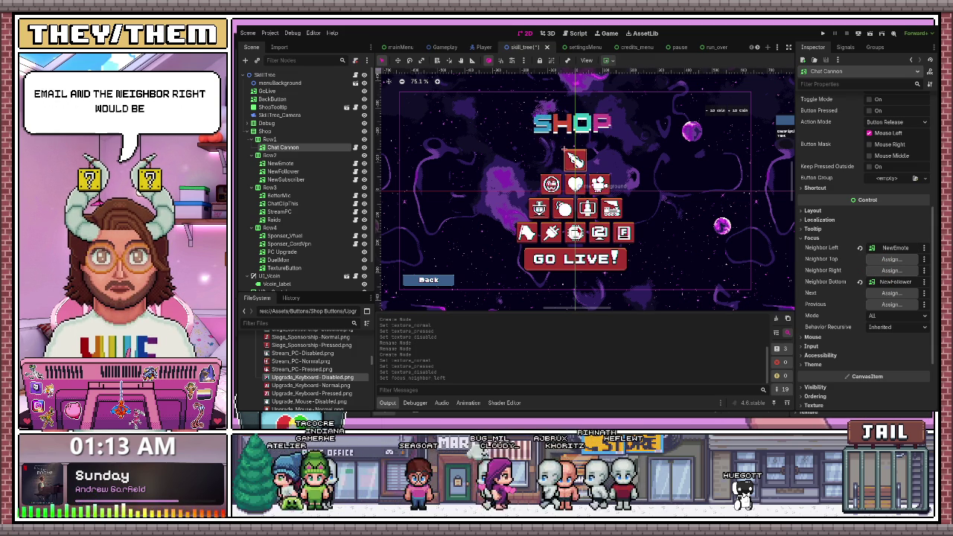
left_click(281, 163)
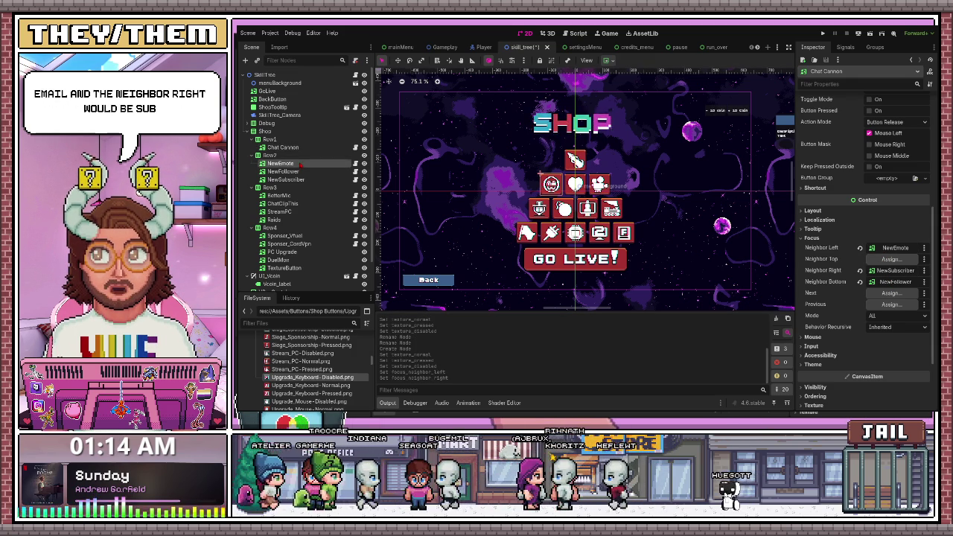
scroll(815, 287, "down", 5)
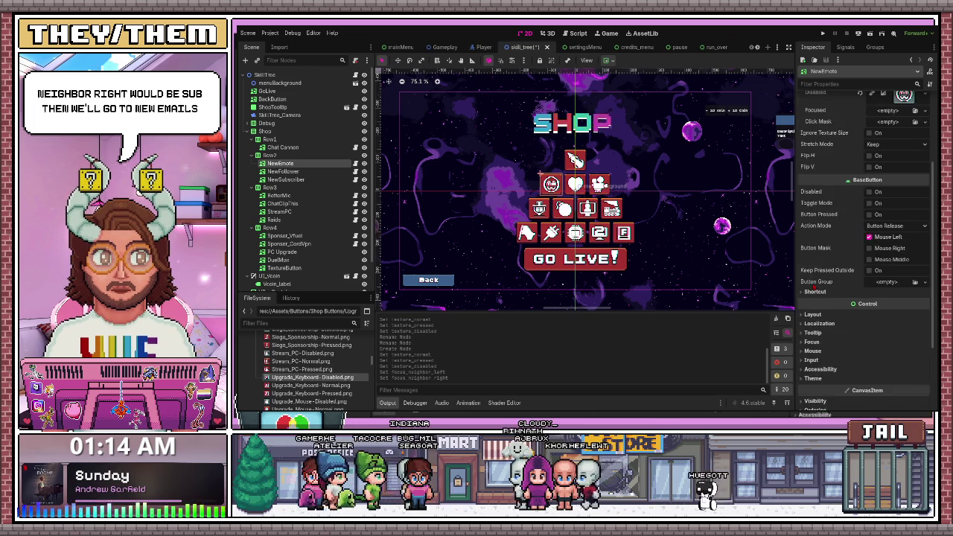
left_click(802, 264)
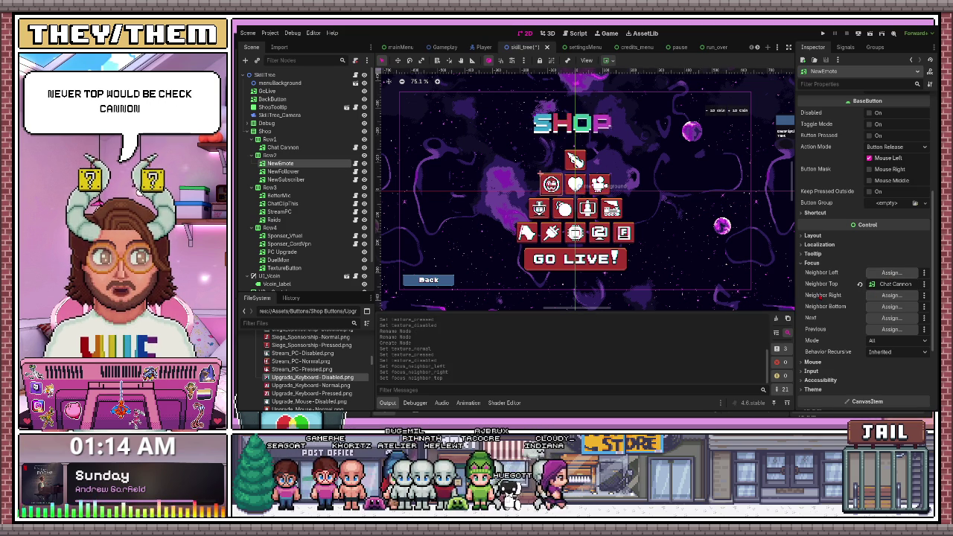
left_click_drag(283, 171, 892, 295)
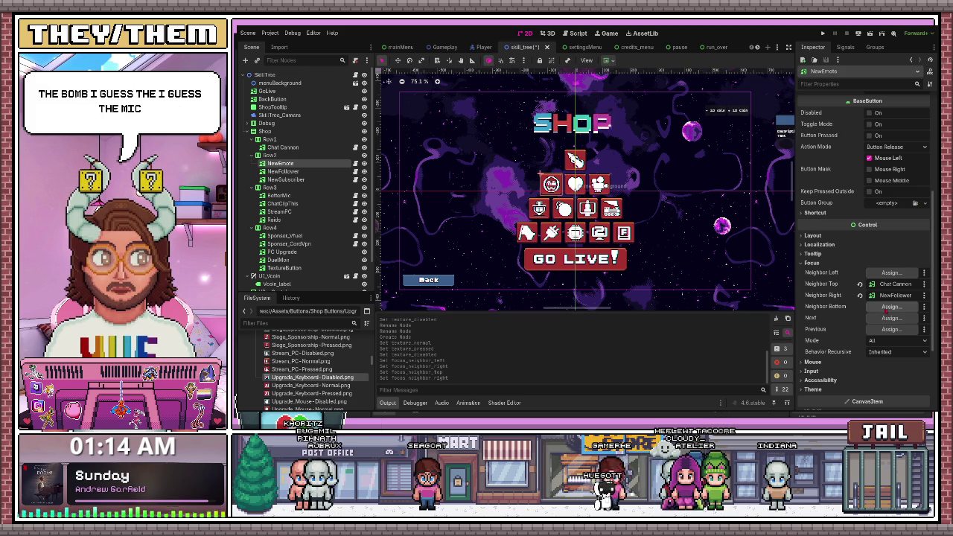
left_click_drag(279, 196, 894, 306)
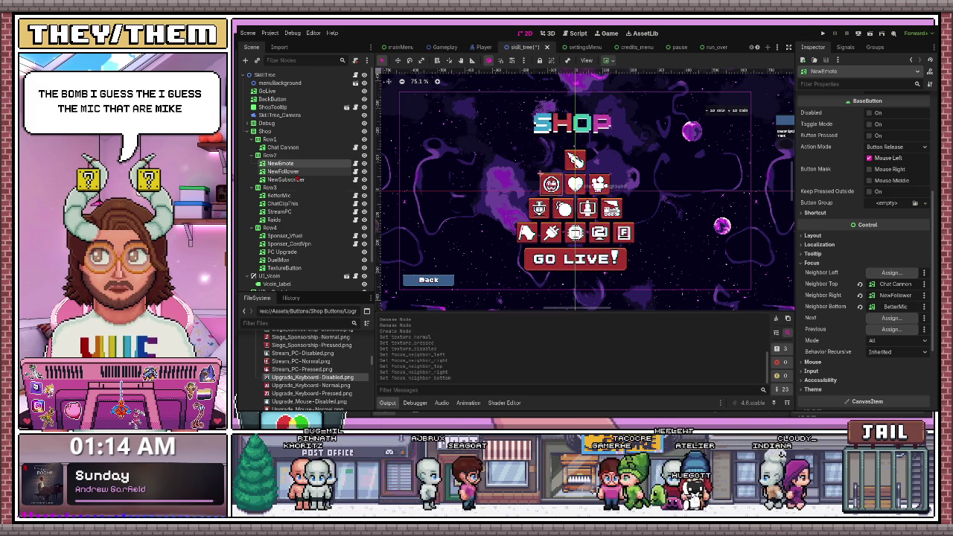
Select the NewFollower button and bring up its focus neighbor settings.
left_click(290, 171)
scroll(840, 301, "down", 5)
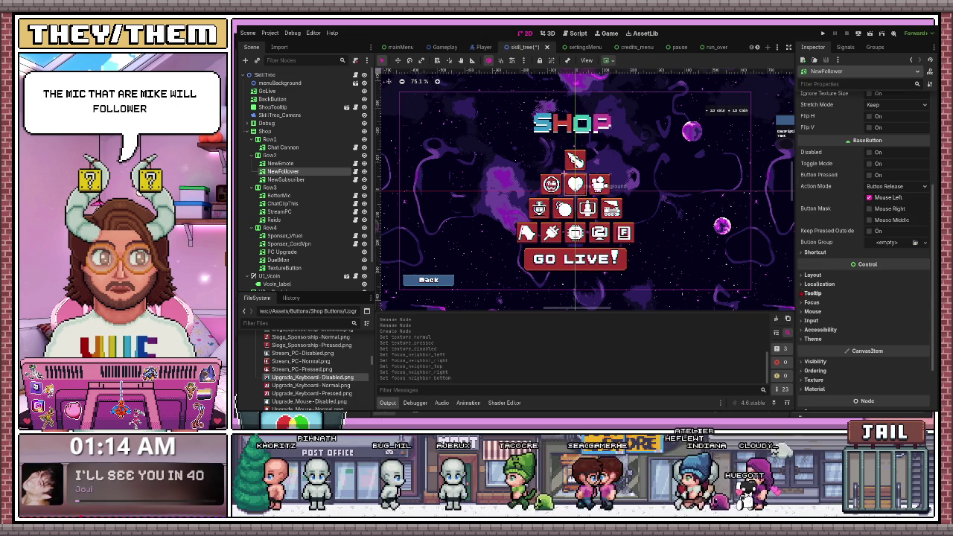
left_click(812, 302)
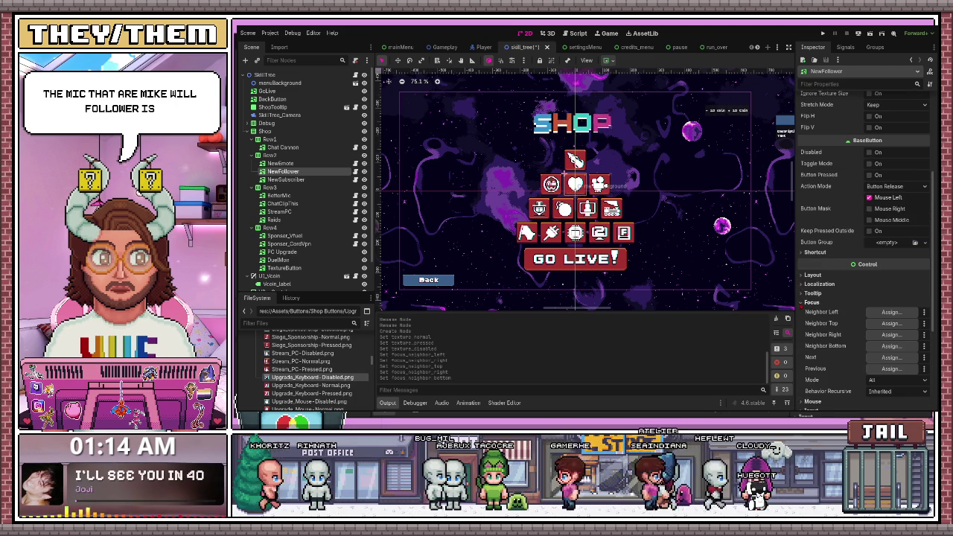
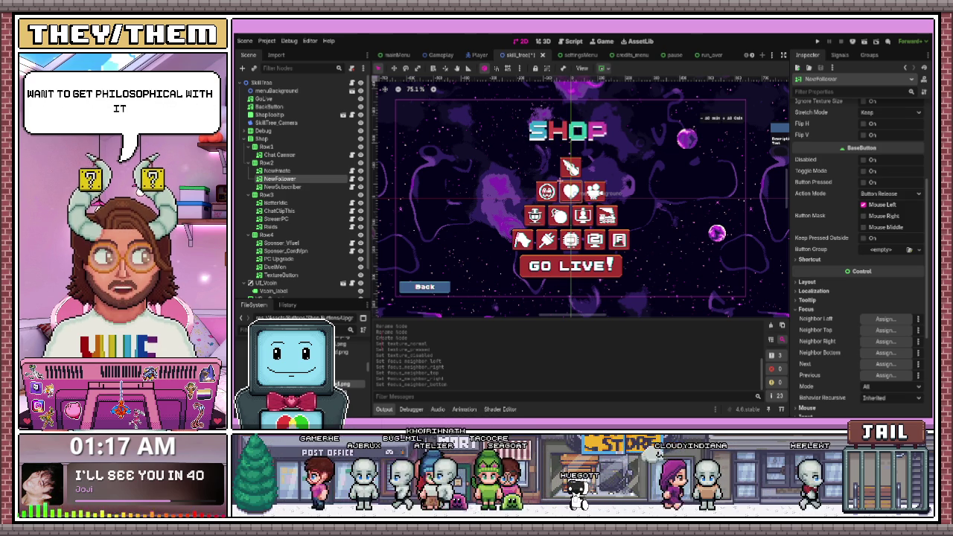
Confirm NewFollower's focus neighbours: NewSubscriber left, Chat Cannon above, NewEmote right, ChatClipThis below.
key("ctrl+shift+x")
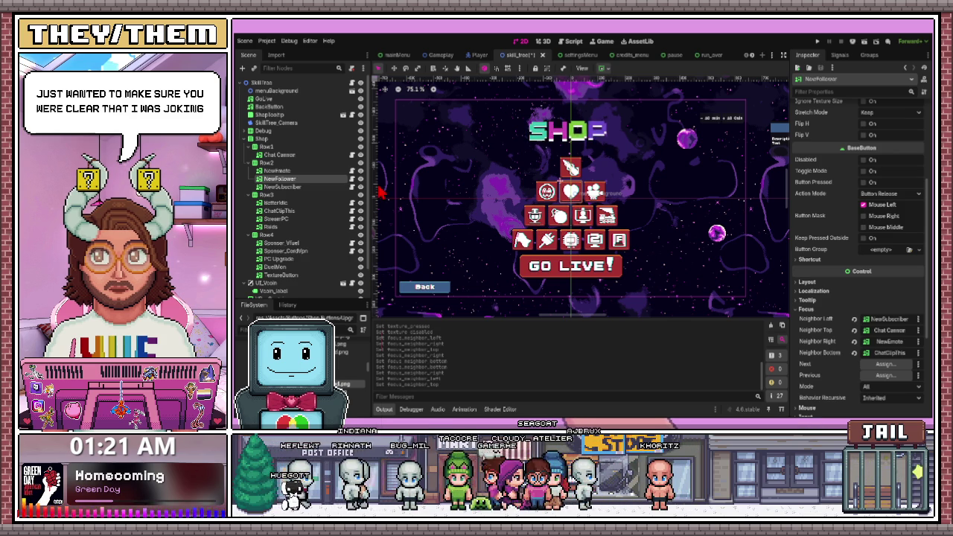
left_click(283, 187)
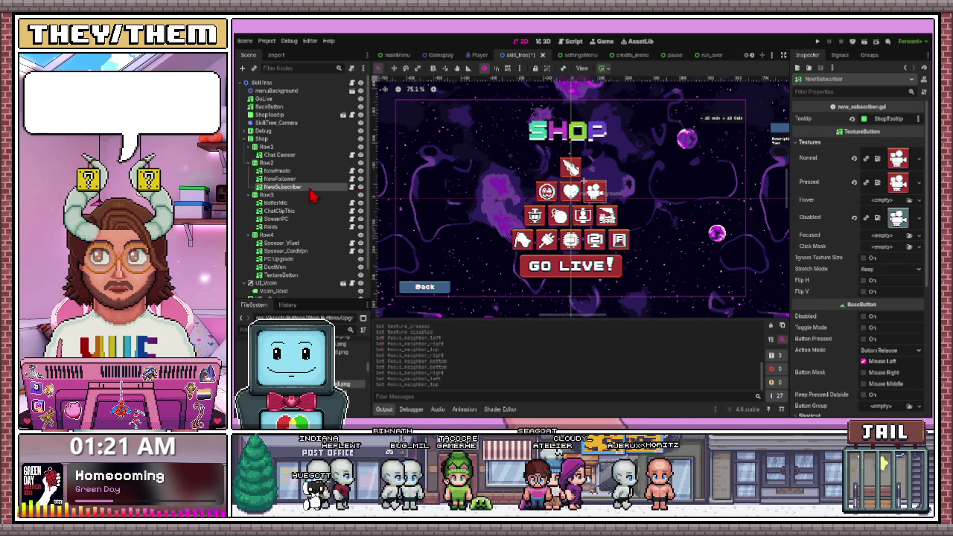
Give NewSubscriber Raids as its bottom focus neighbour and NewEmote as its right one.
scroll(805, 313, "down", 5)
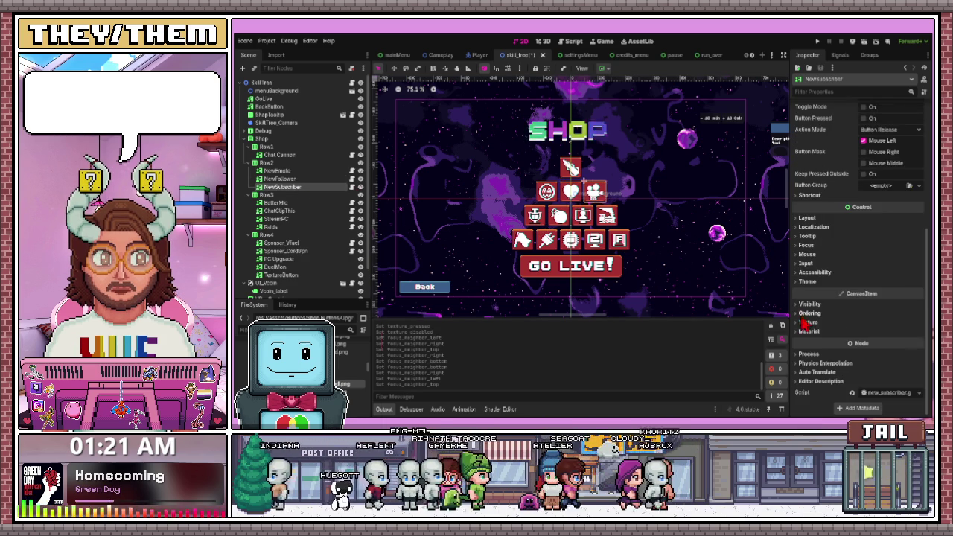
left_click(807, 235)
left_click(807, 235)
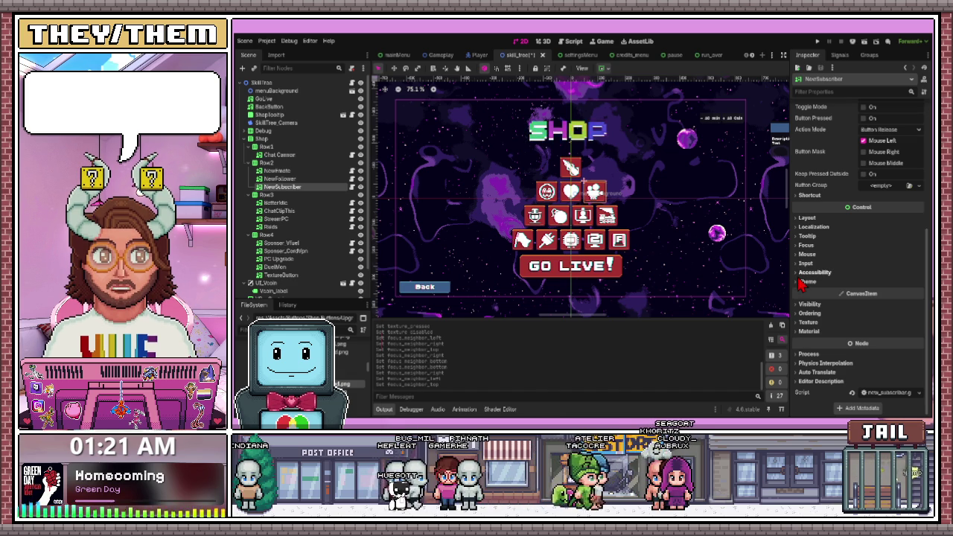
left_click(805, 245)
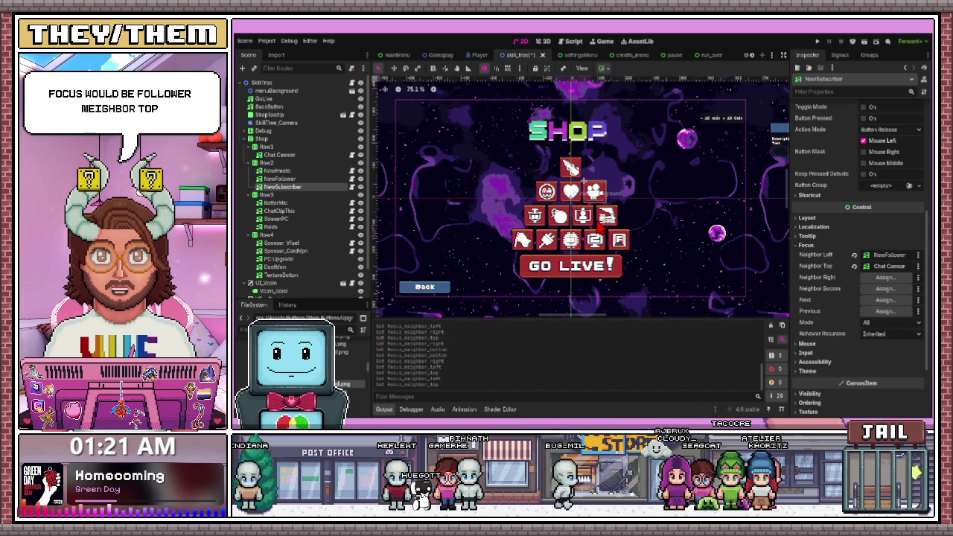
left_click(313, 180)
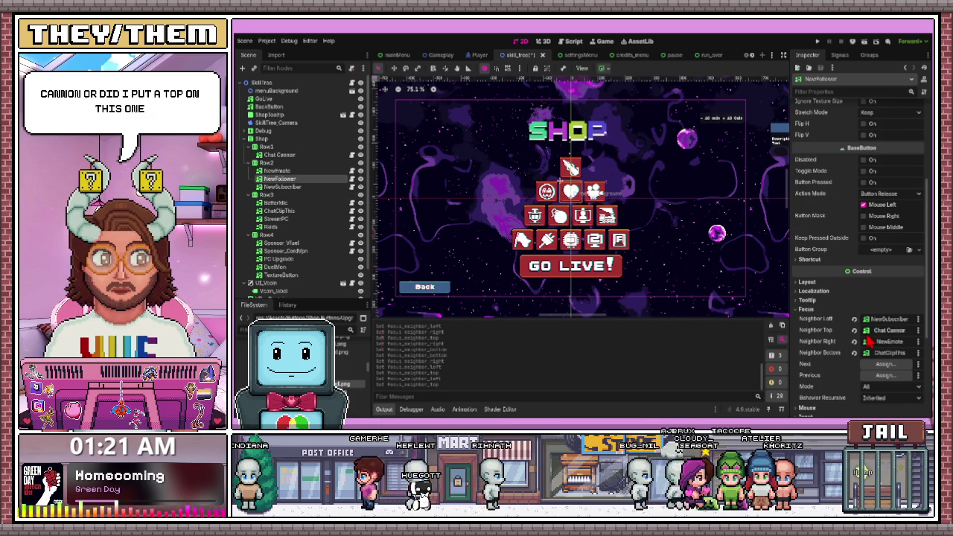
left_click(294, 188)
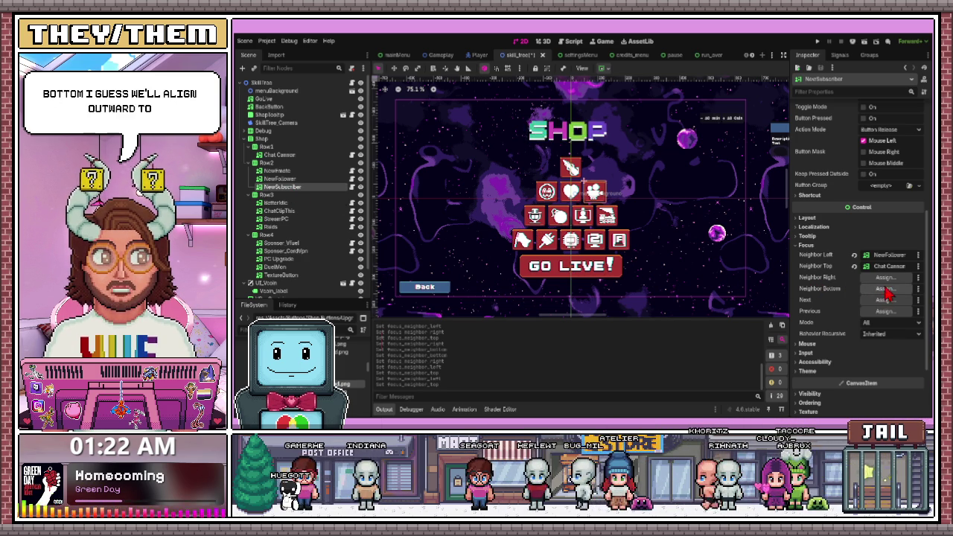
left_click(582, 284)
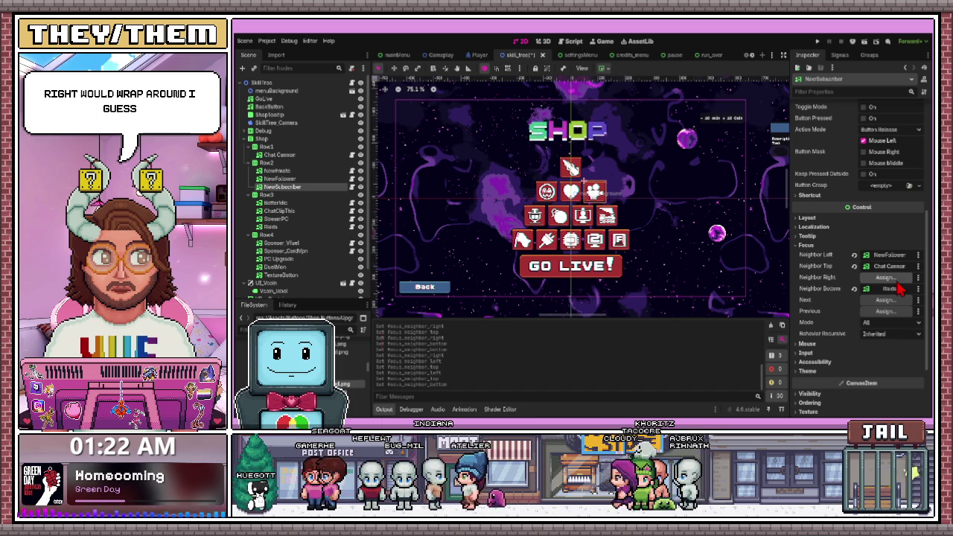
key("ctrl+shift+z")
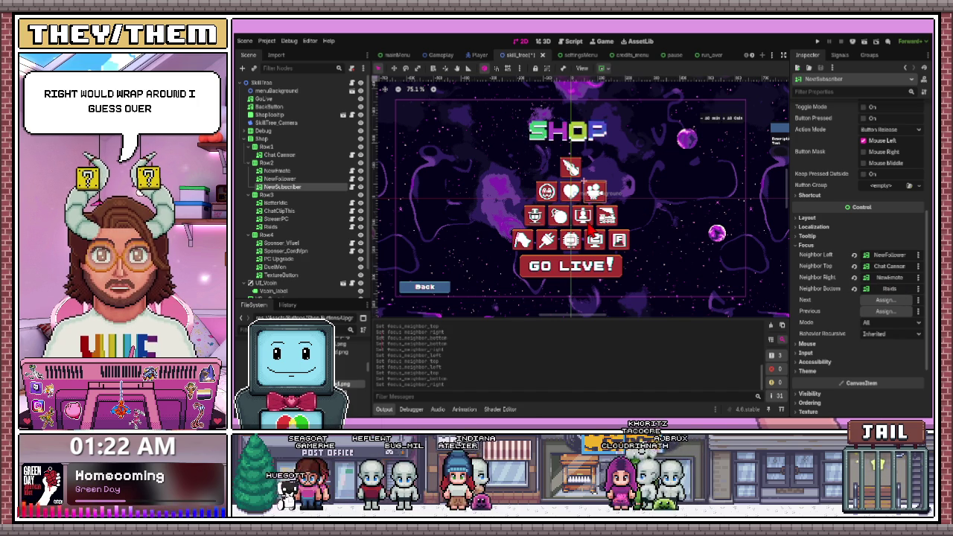
left_click(313, 203)
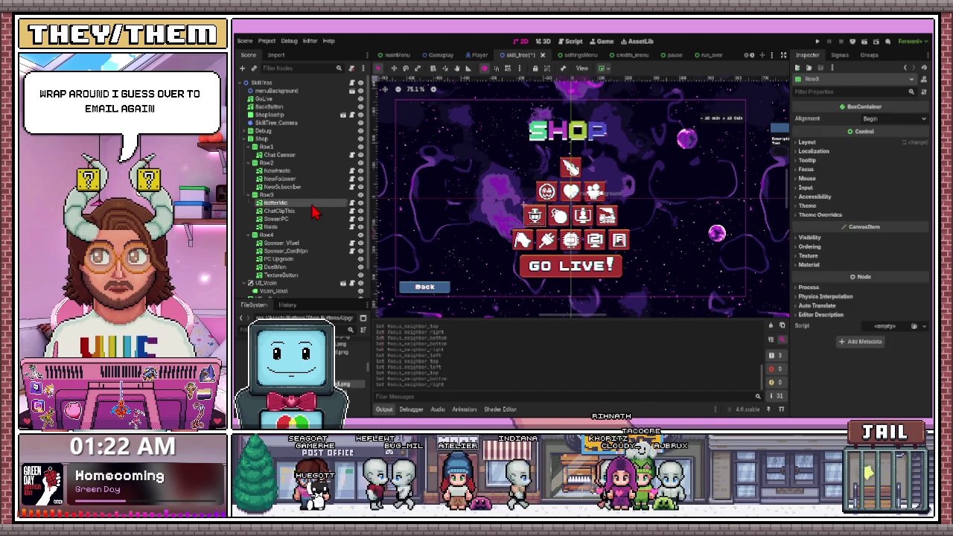
Set BetterMic's left focus neighbour to Raids and its top neighbour to NewEmote.
scroll(887, 305, "down", 5)
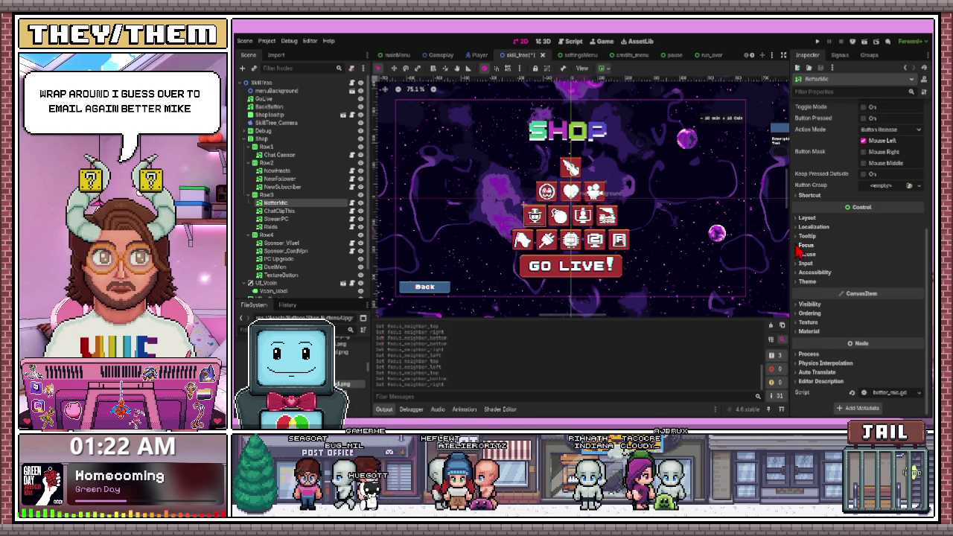
left_click(805, 246)
left_click(721, 279)
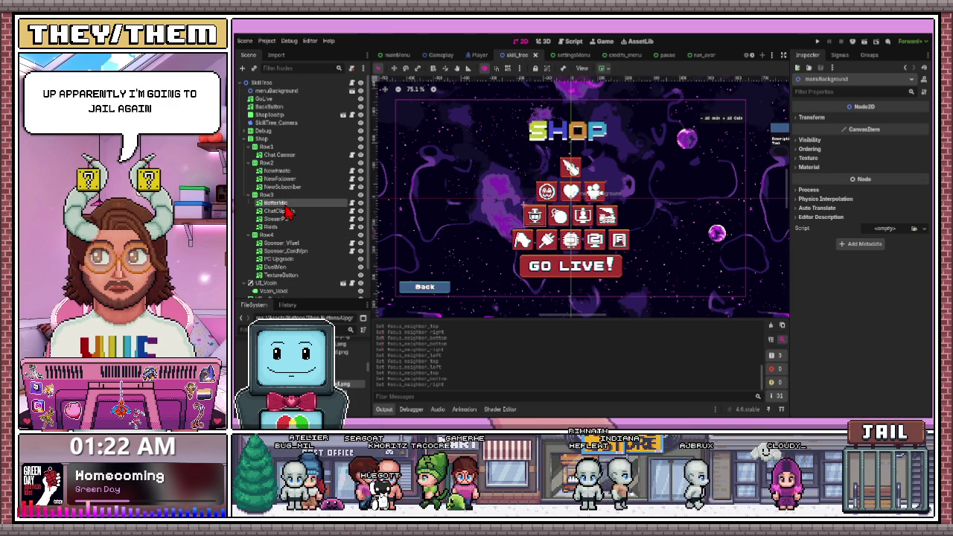
left_click(282, 203)
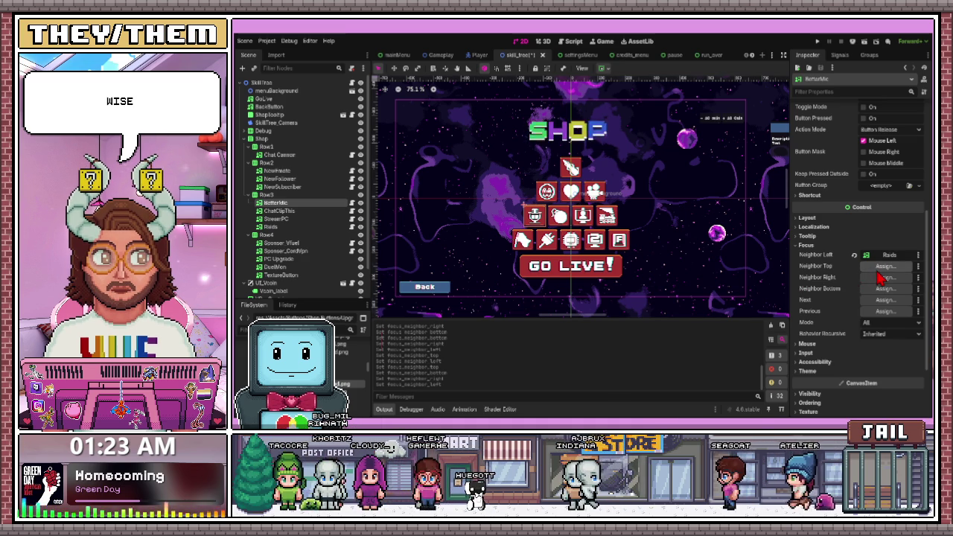
left_click_drag(277, 170, 887, 266)
left_click(313, 211)
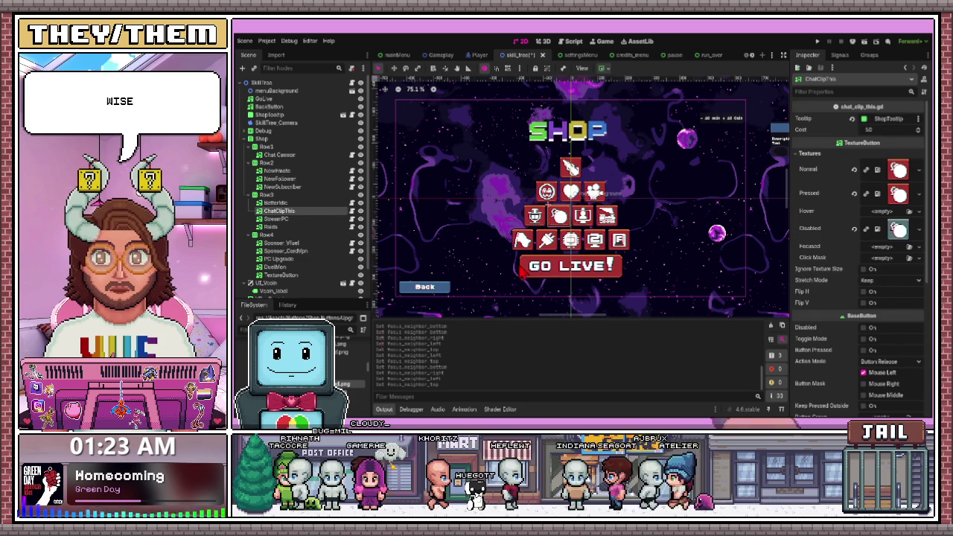
left_click(275, 194)
left_click(275, 203)
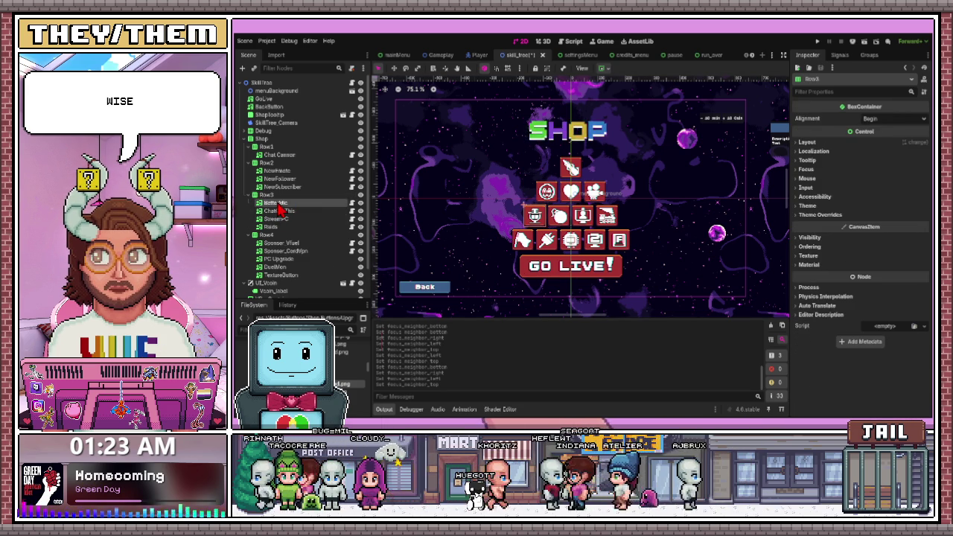
Assign ChatClipThis as BetterMic's right focus neighbour.
left_click_drag(271, 226, 832, 258)
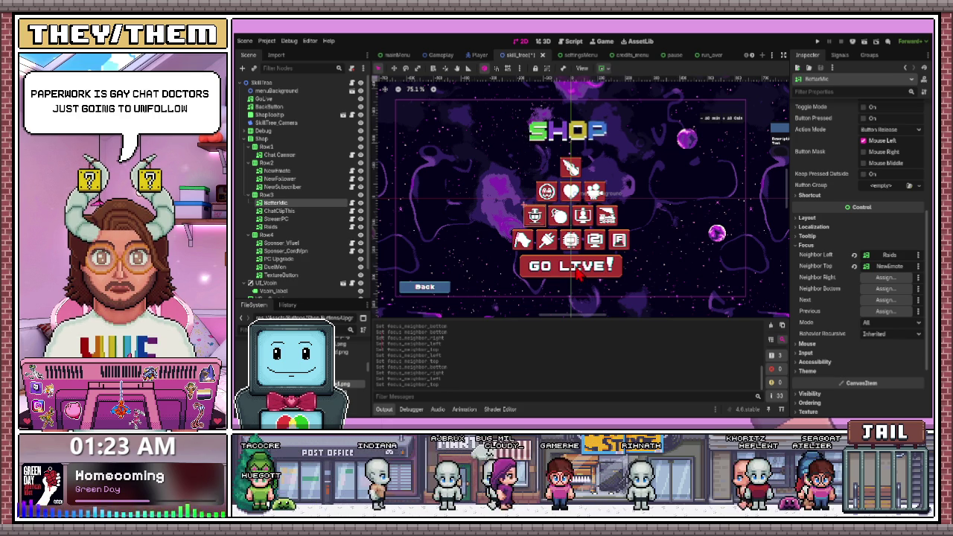
key("Right")
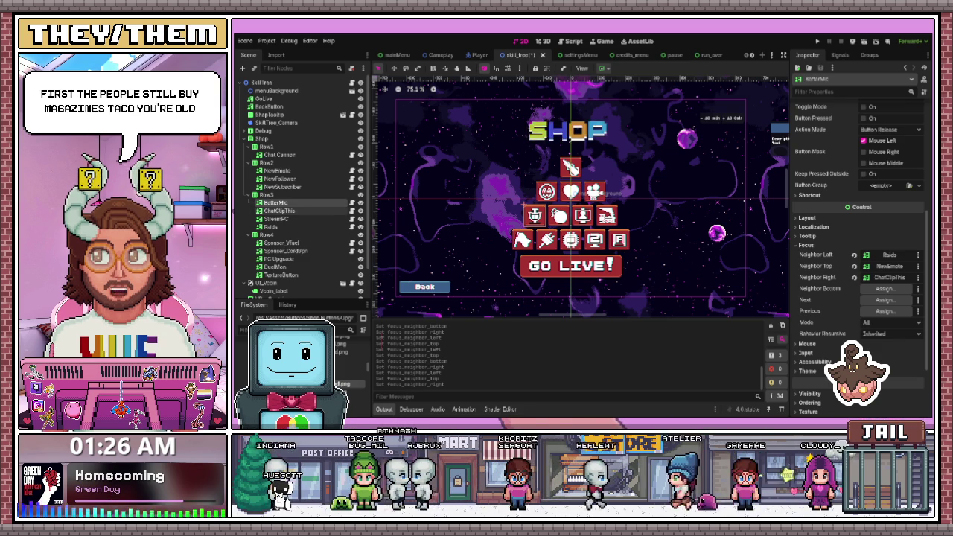
left_click(295, 211)
key("Up")
key("Down")
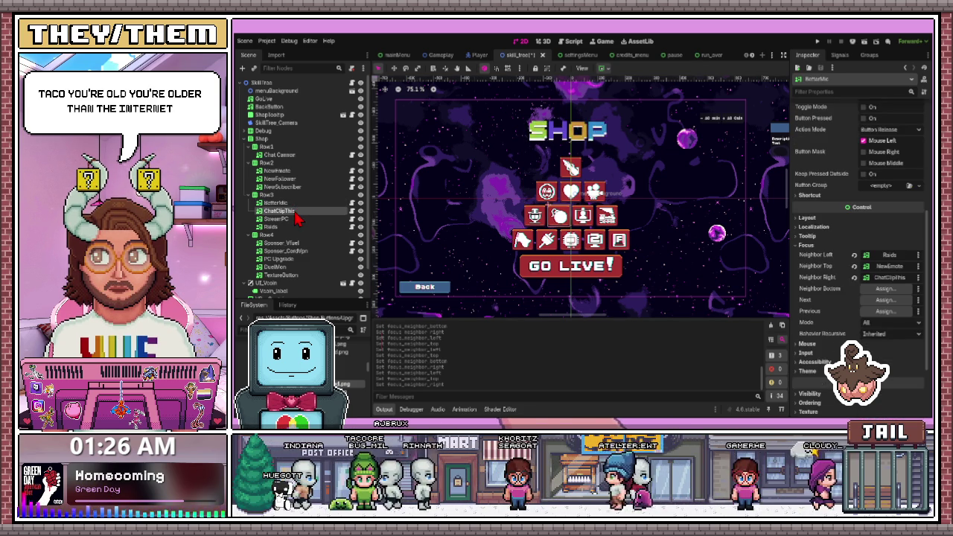
key("Up")
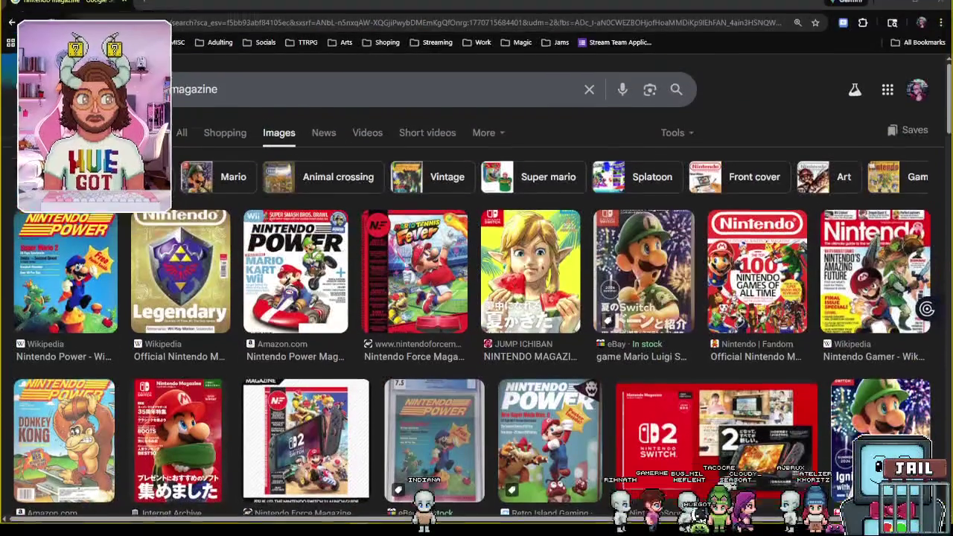
Preview the Amazon Nintendo Power Mario Kart Wii cover in Google Images results.
scroll(527, 380, "down", 3)
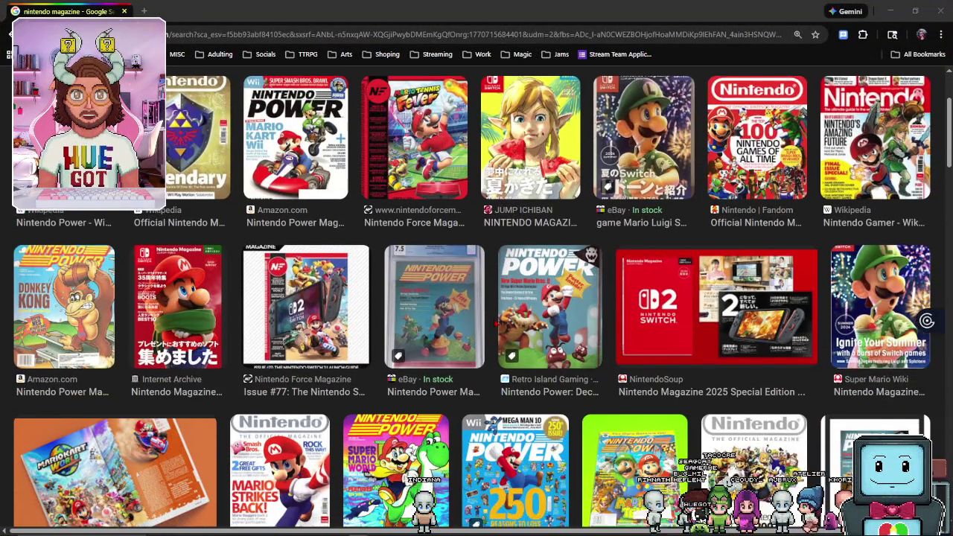
scroll(526, 380, "down", 10)
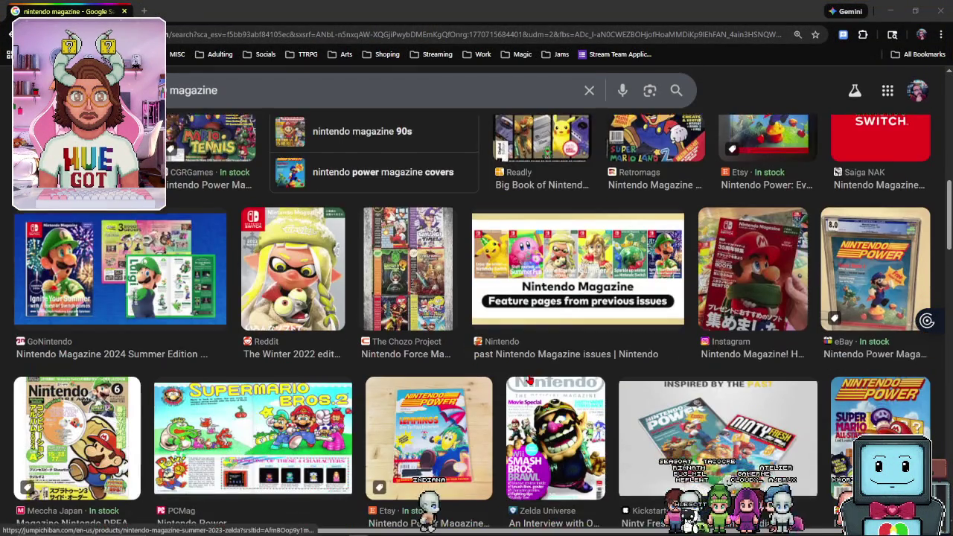
scroll(484, 387, "up", 10)
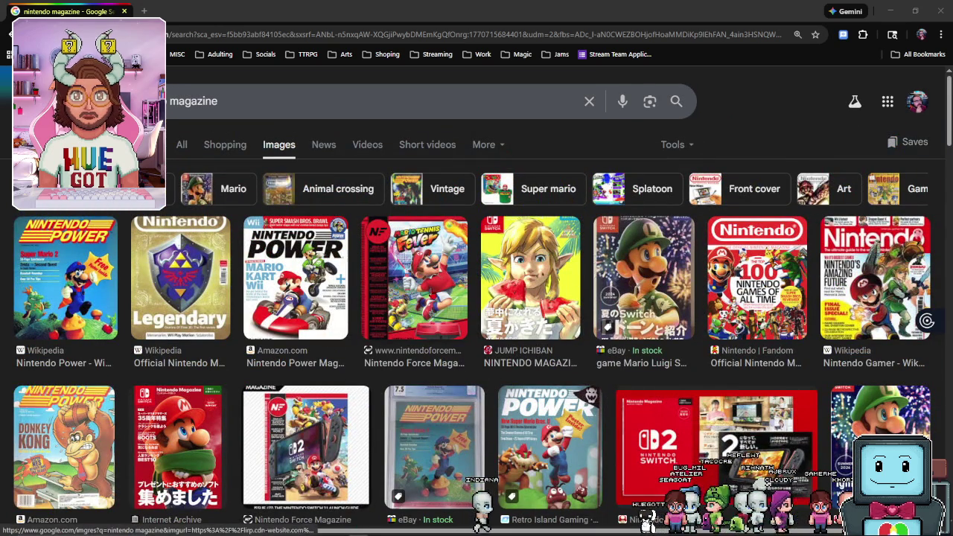
left_click(295, 283)
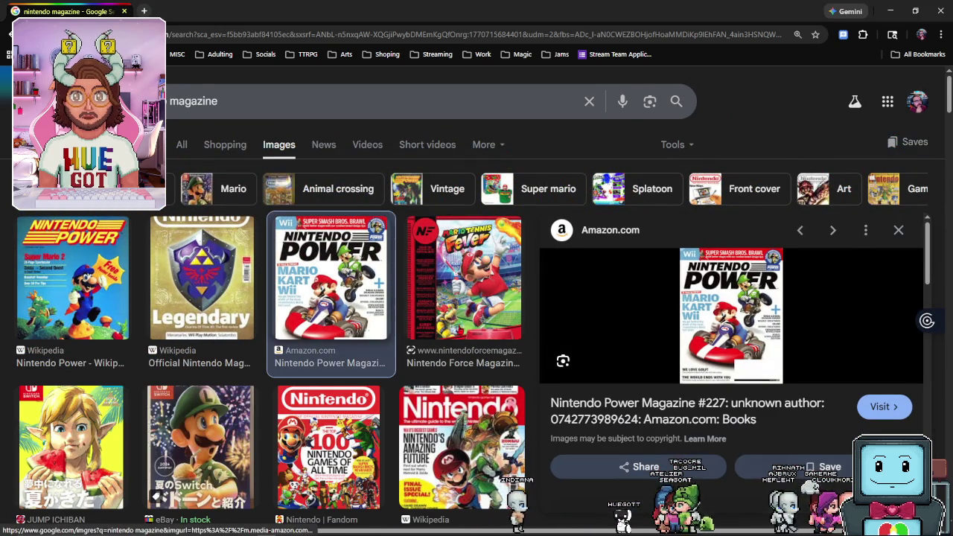
scroll(429, 204, "down", 5)
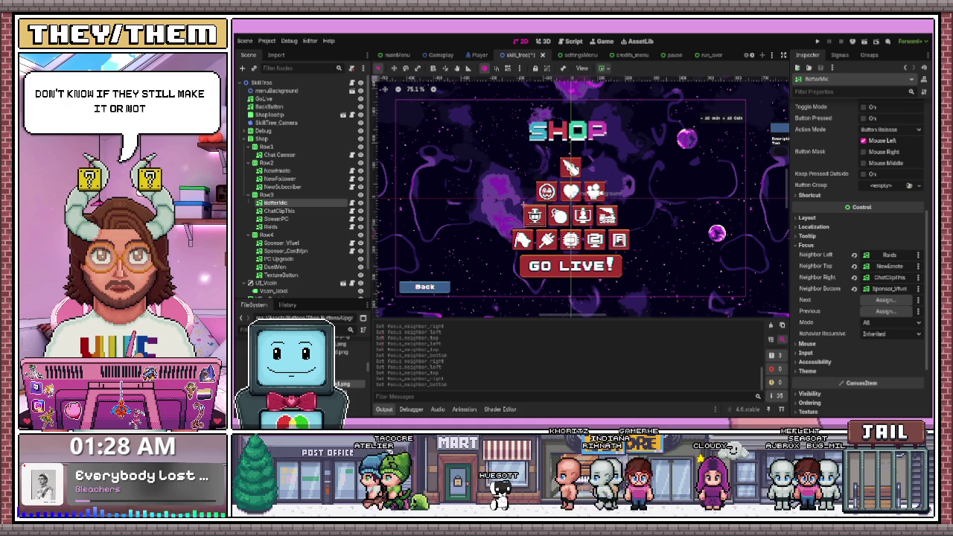
left_click(673, 156)
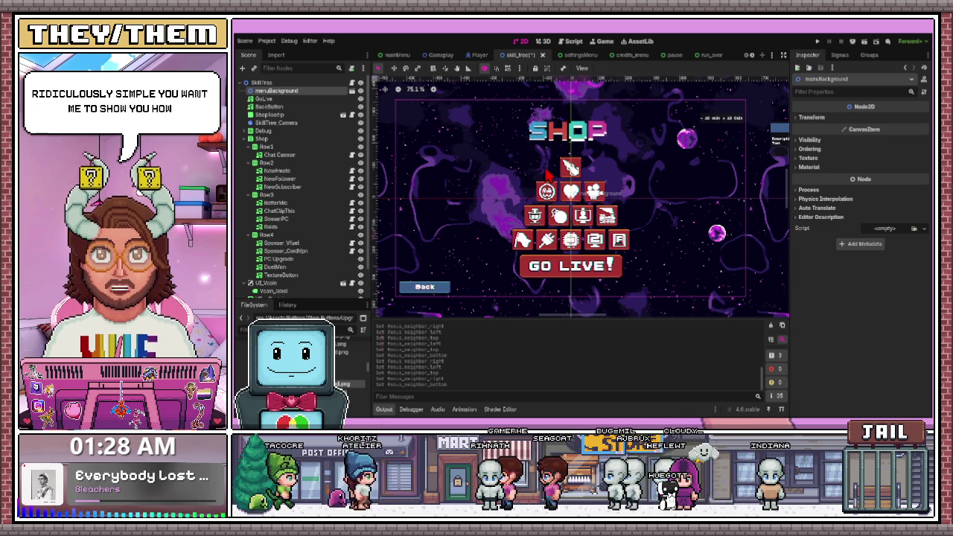
scroll(313, 223, "down", 3)
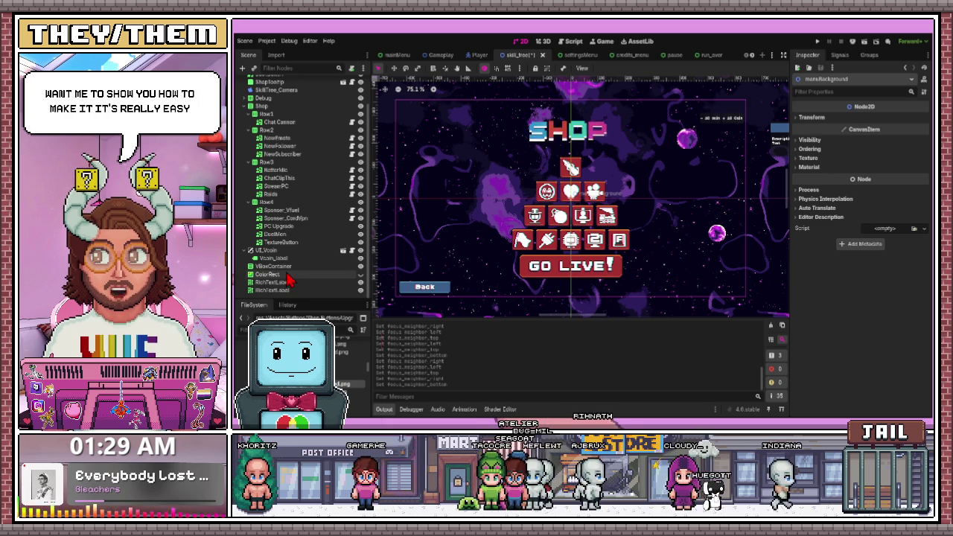
key("Up")
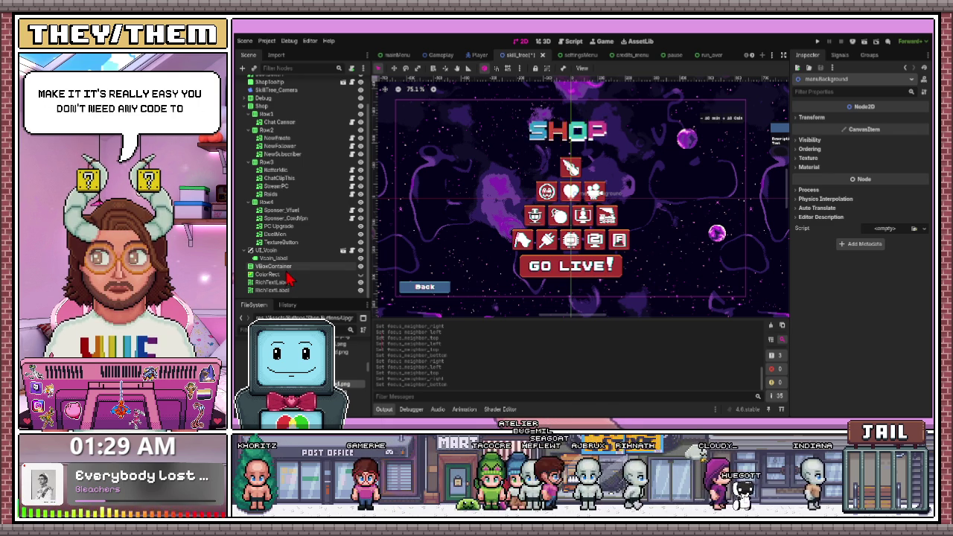
key("Down")
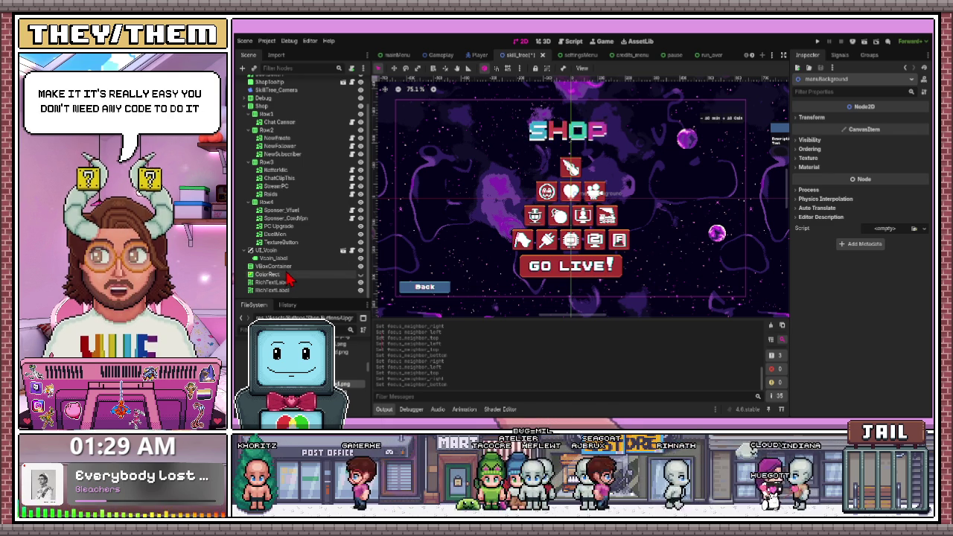
scroll(276, 97, "up", 3)
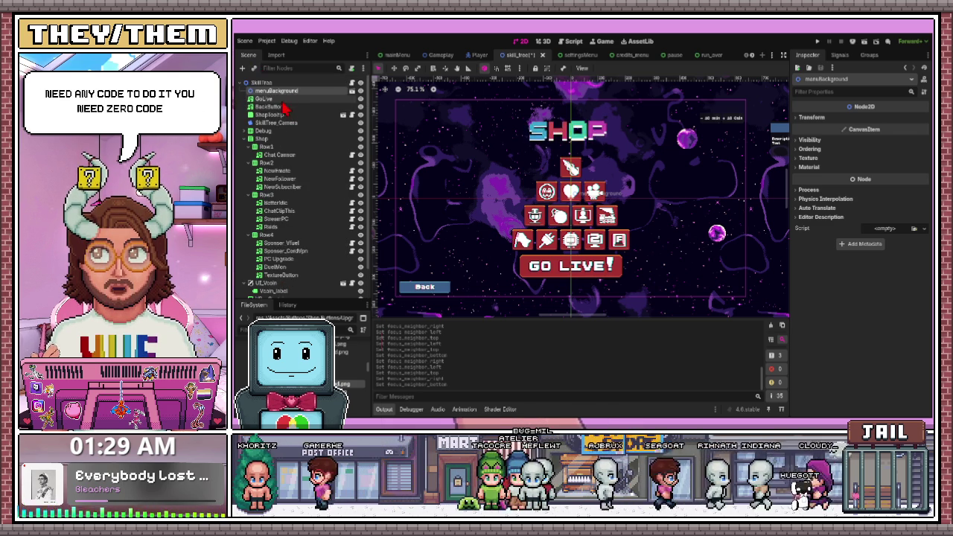
left_click(278, 84)
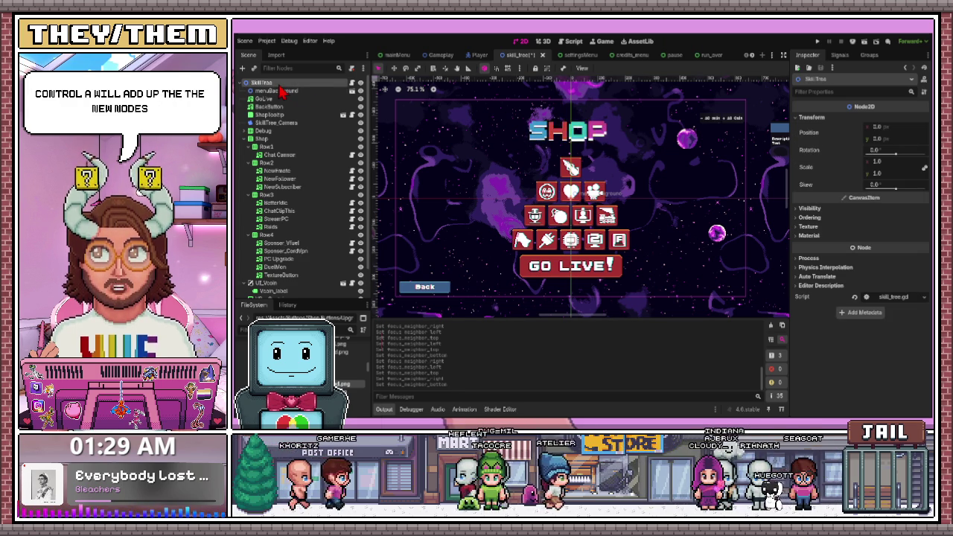
Add a RichTextLabel node with BBCode enabled and its text set to 'TACO'.
key("ctrl+a")
key("Return")
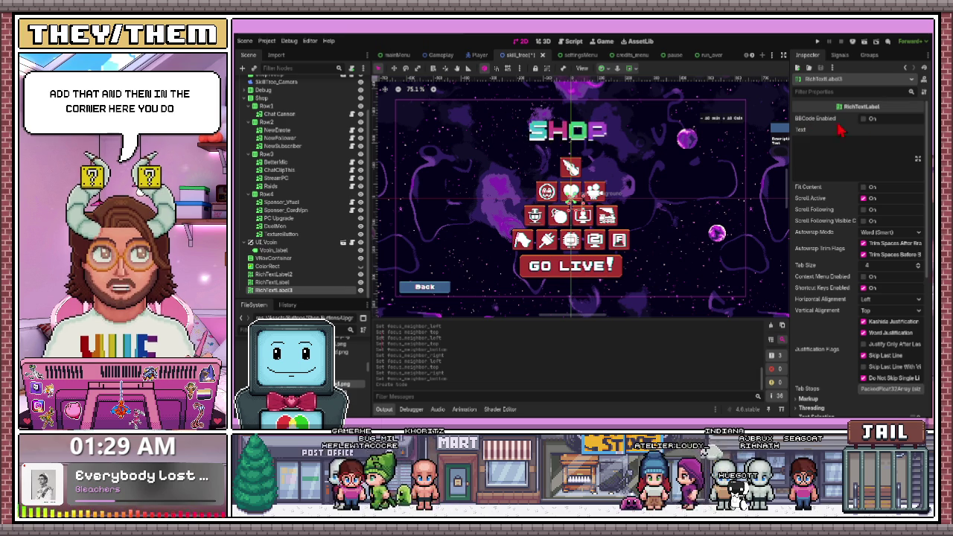
left_click(864, 120)
left_click(827, 145)
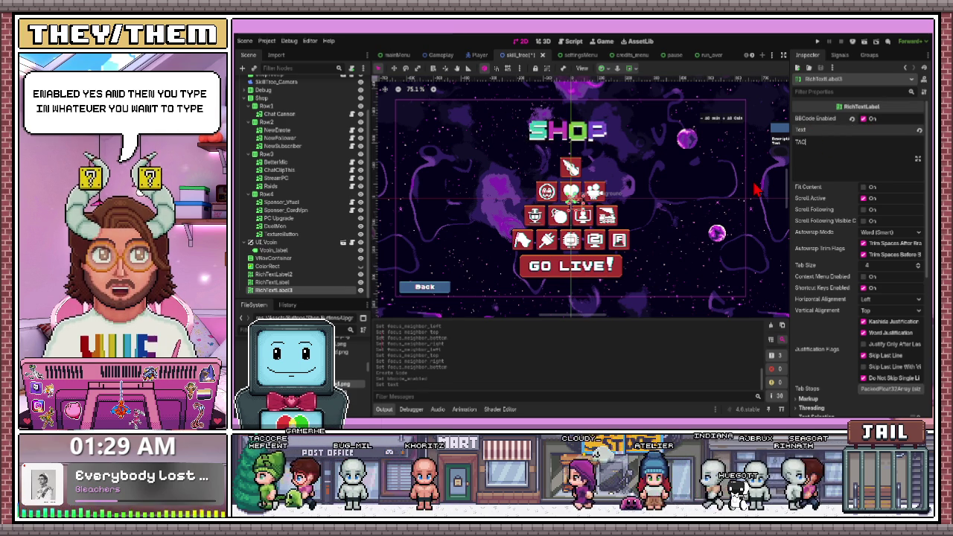
type("TACO")
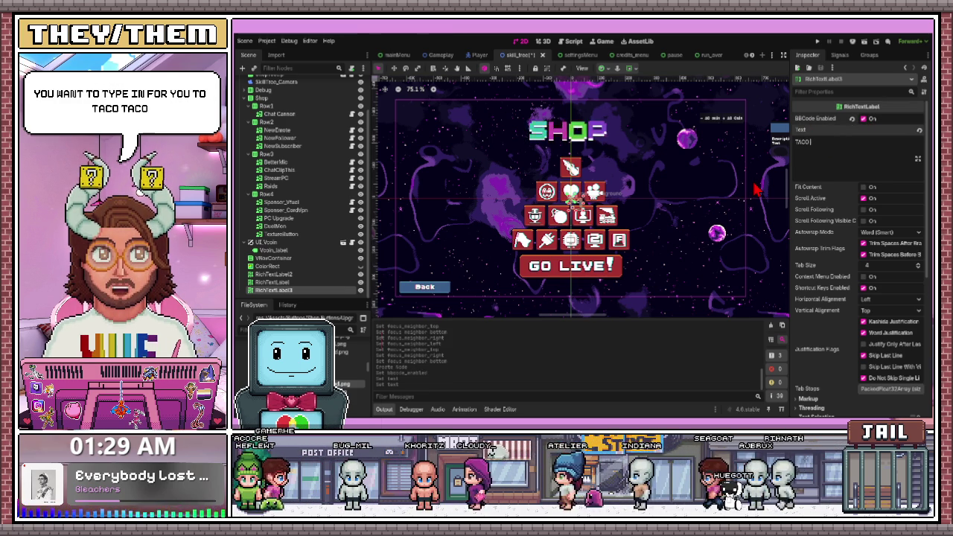
scroll(856, 238, "down", 5)
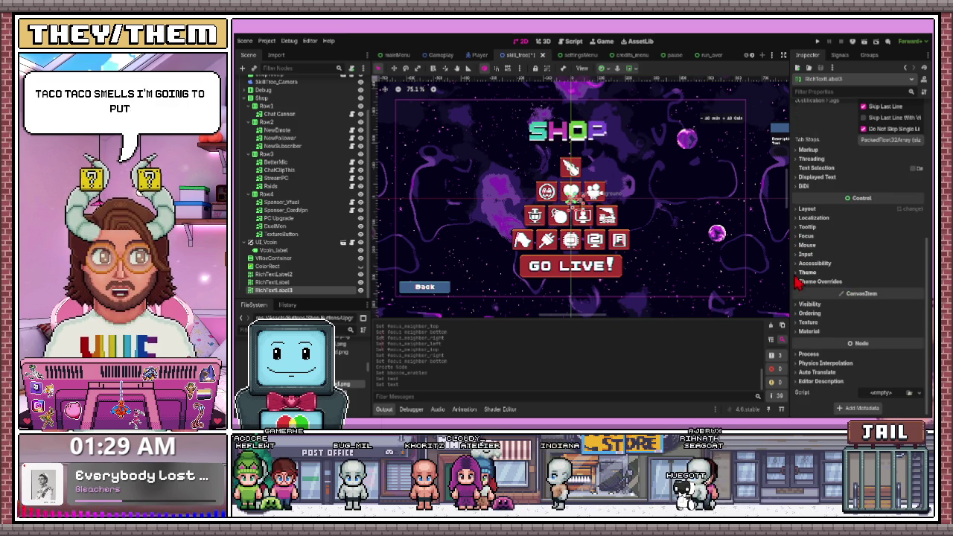
Give the label a new built-in theme with a 64 px default font size.
left_click(805, 271)
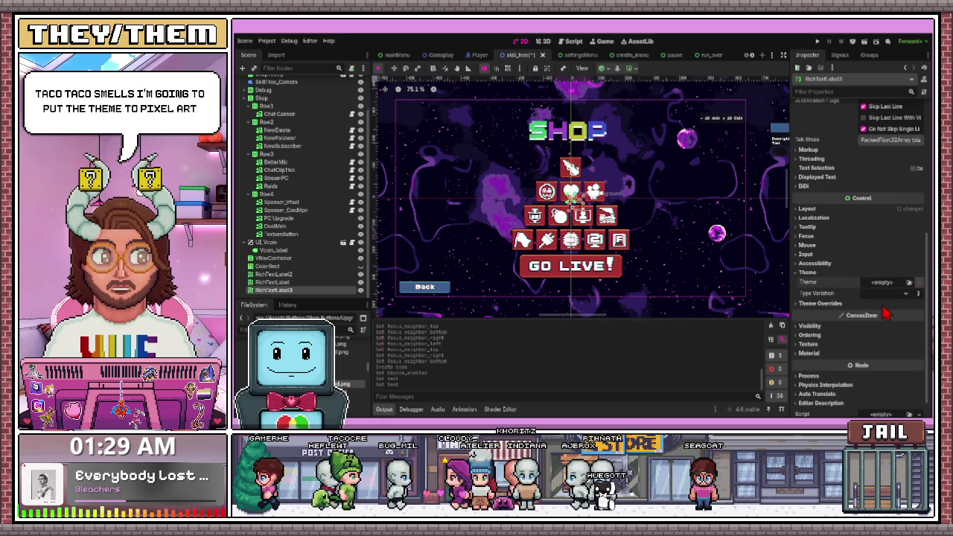
left_click(883, 283)
left_click(868, 292)
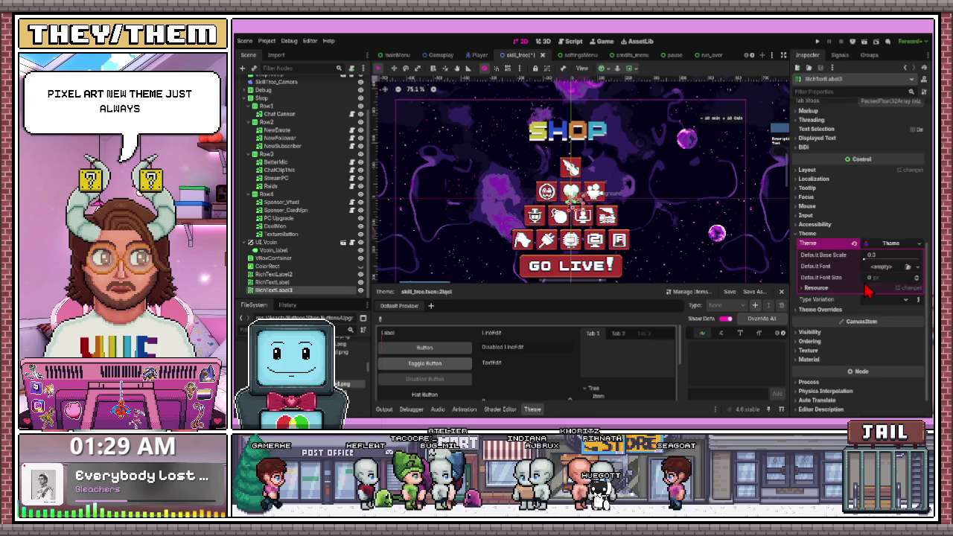
scroll(868, 292, "up", 2)
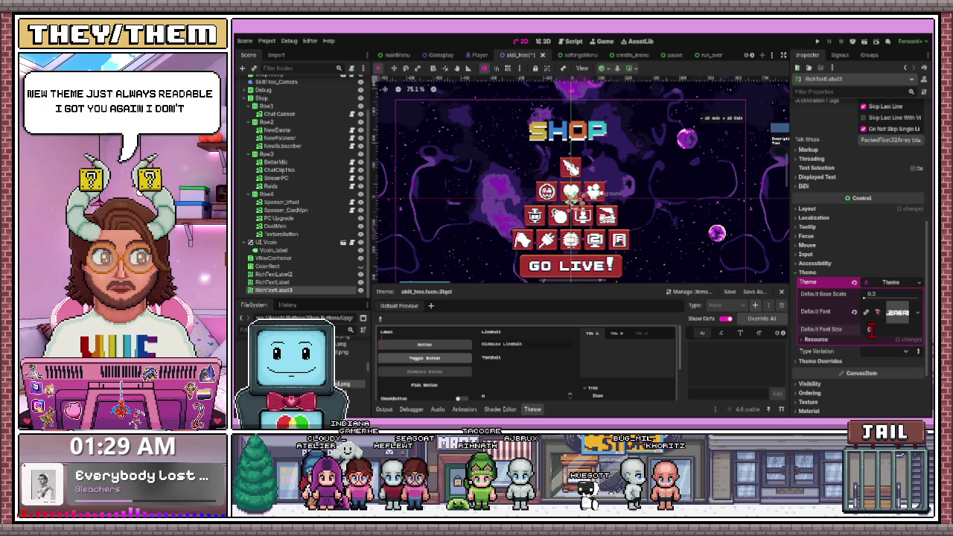
type("64")
key("Return")
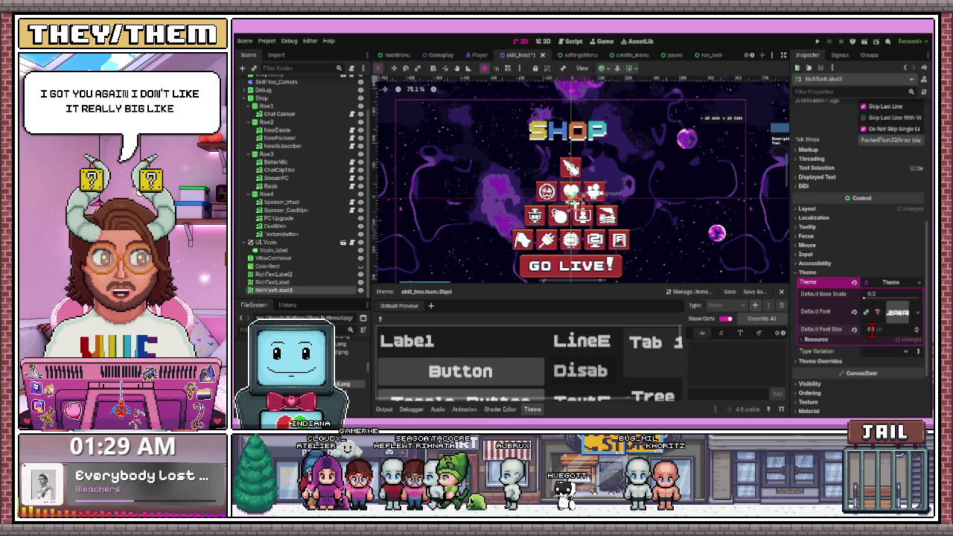
Stretch the label wide enough for 'TACO SMELLS' to show.
scroll(607, 179, "down", 4)
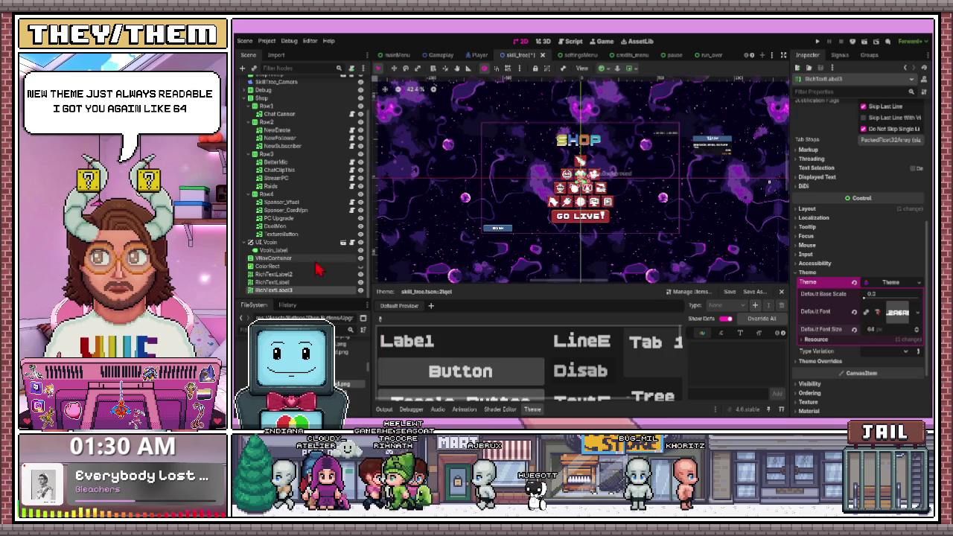
scroll(653, 153, "up", 1)
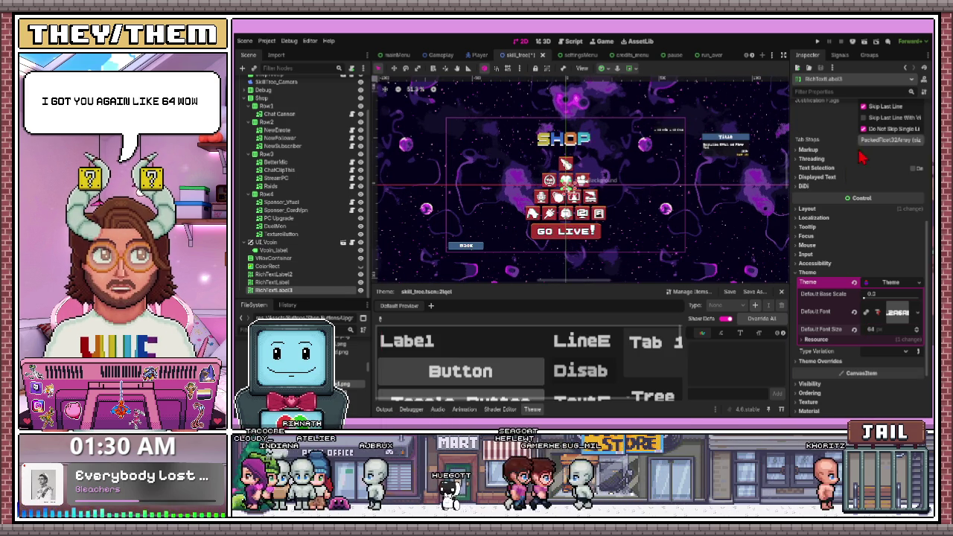
scroll(835, 148, "up", 8)
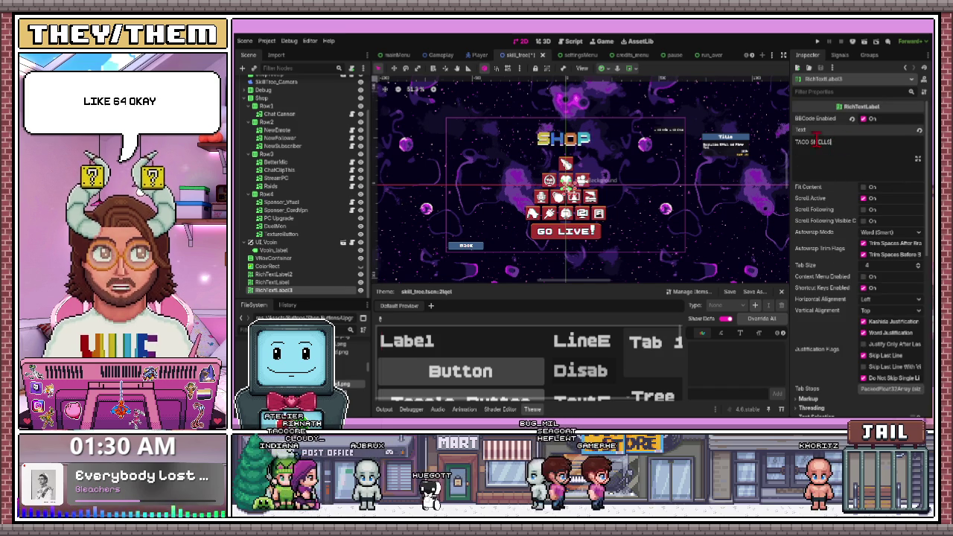
scroll(613, 208, "up", 2)
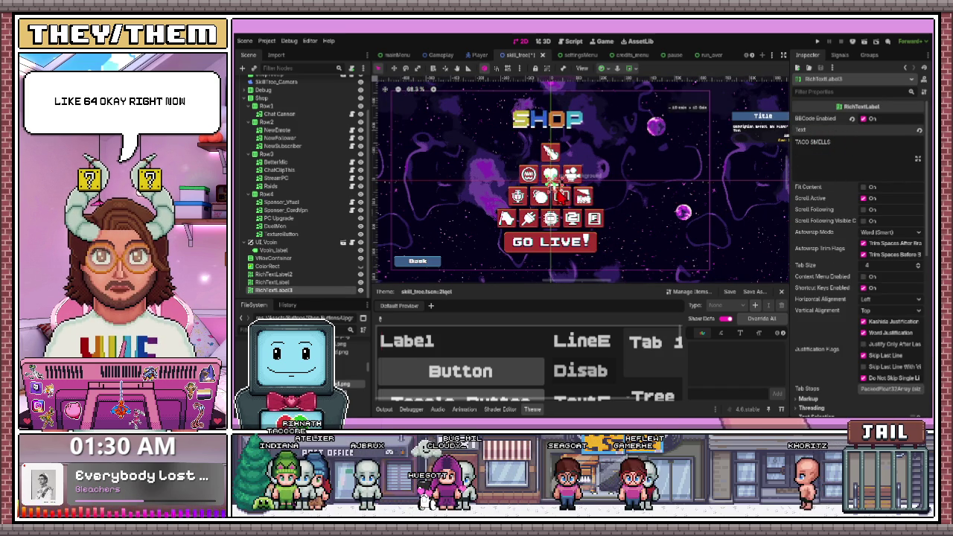
left_click_drag(640, 173, 740, 179)
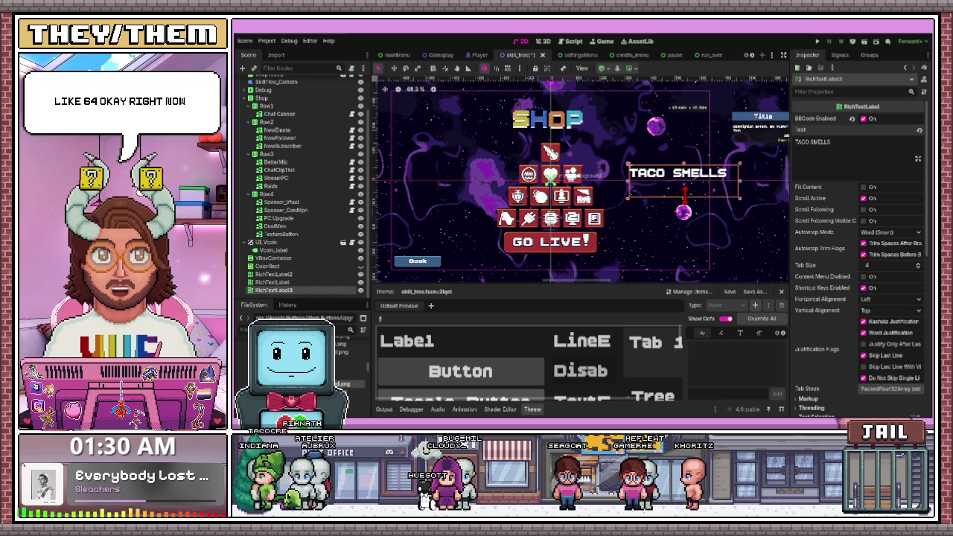
Move the TACO SMELLS label beside the shop icons and wrap its text in [wave] tags.
scroll(682, 182, "up", 2)
left_click_drag(682, 182, 643, 163)
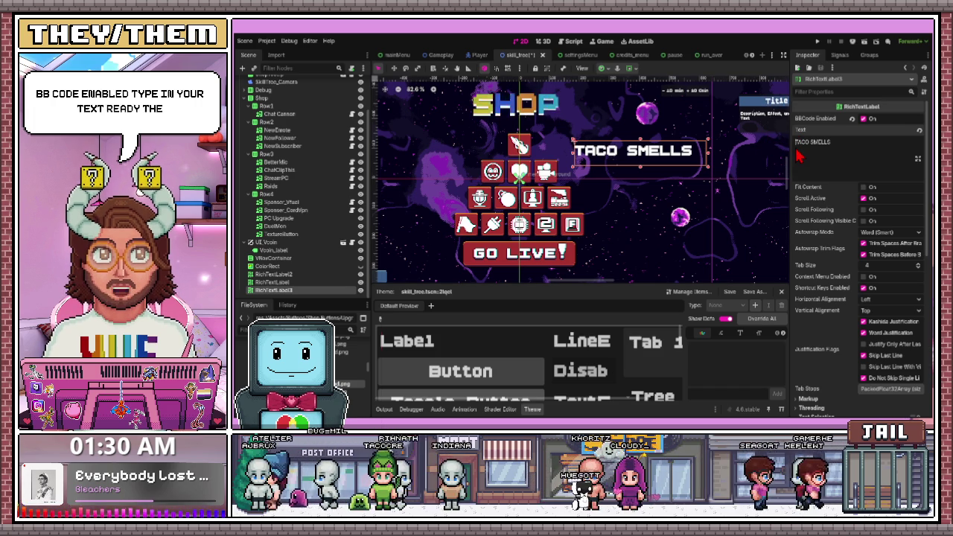
type("[wave]")
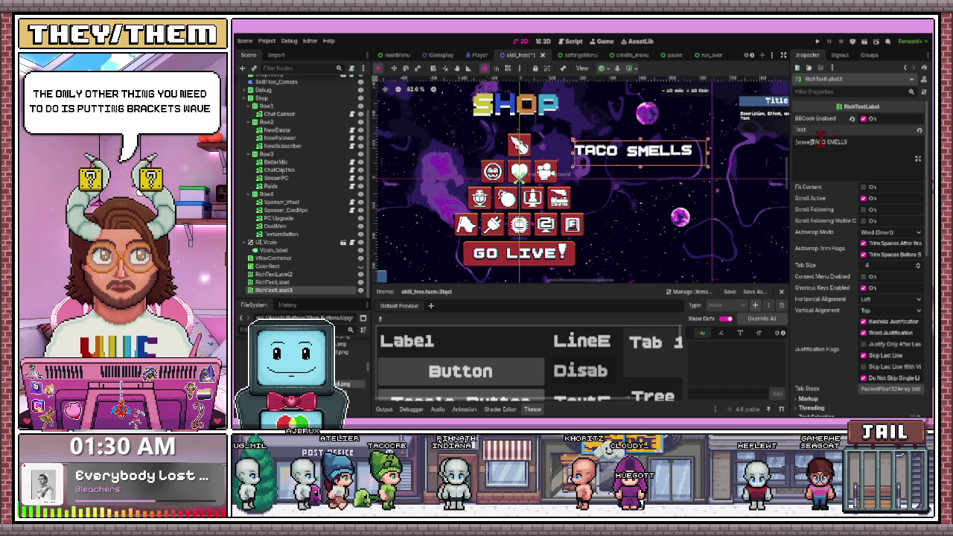
type("[/wave")
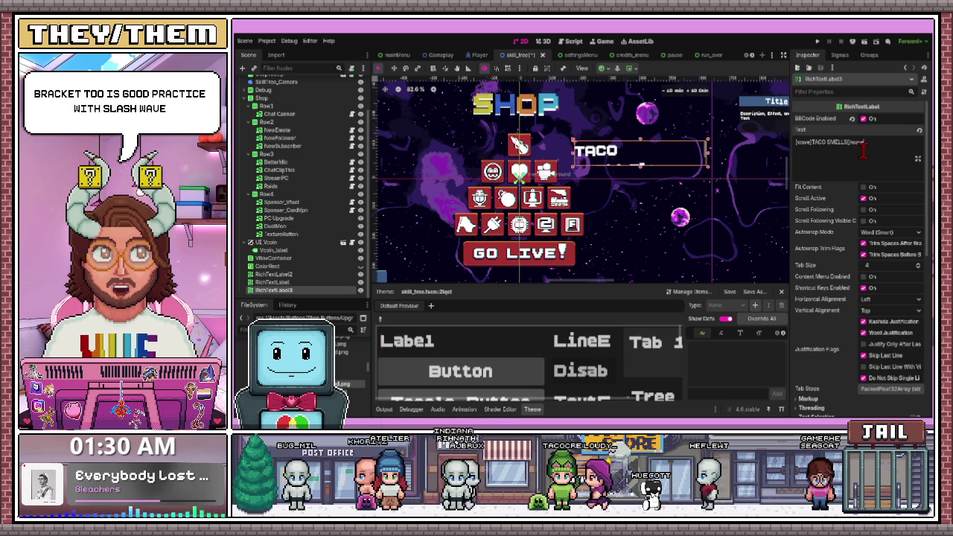
type("]")
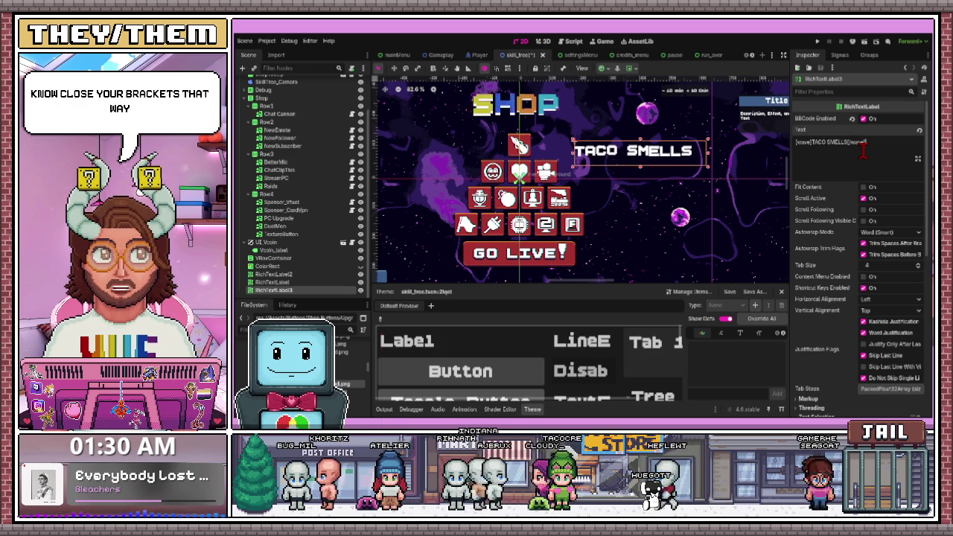
scroll(666, 145, "up", 5)
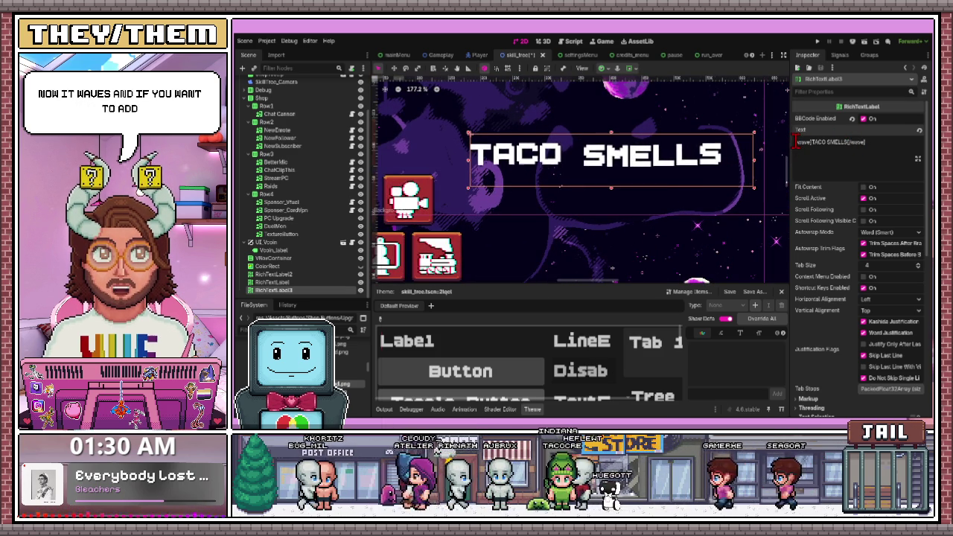
type("[rainb")
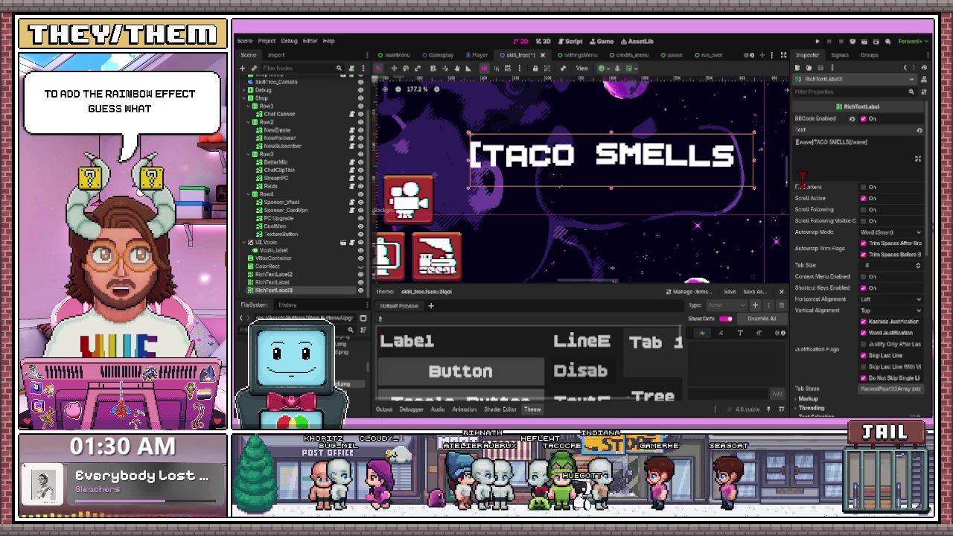
Add a [rainbow] tag before [wave] so TACO SMELLS shows in rainbow colours.
type("ow]")
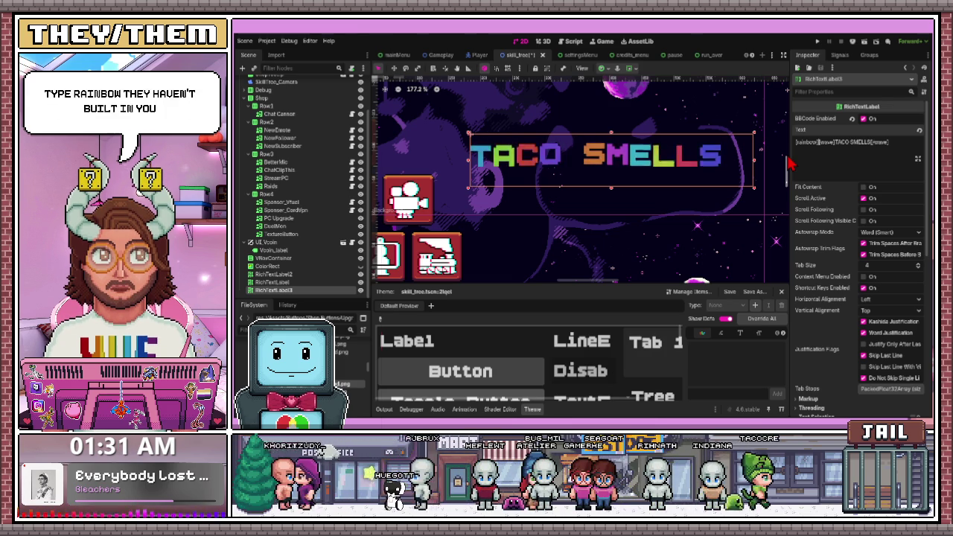
scroll(481, 145, "left", 5)
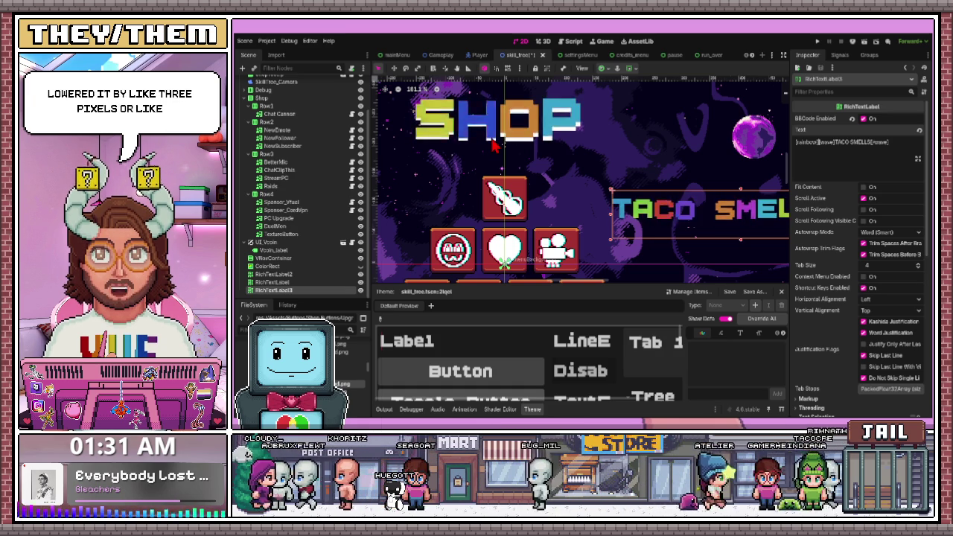
scroll(596, 171, "down", 3)
scroll(656, 201, "up", 2)
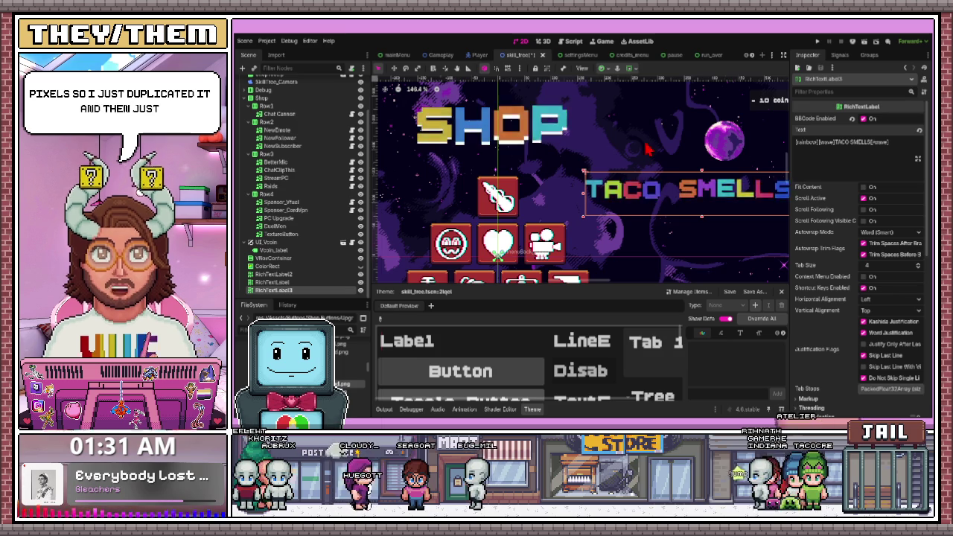
scroll(737, 192, "down", 2)
scroll(736, 191, "up", 1)
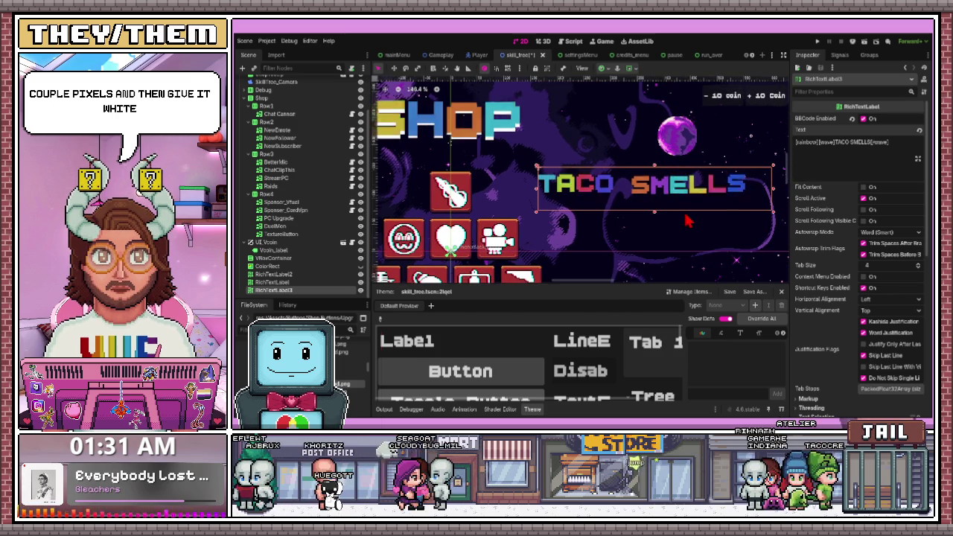
Replace the [rainbow][wave] tags with a [tornado] tag.
double_click(806, 142)
double_click(825, 141)
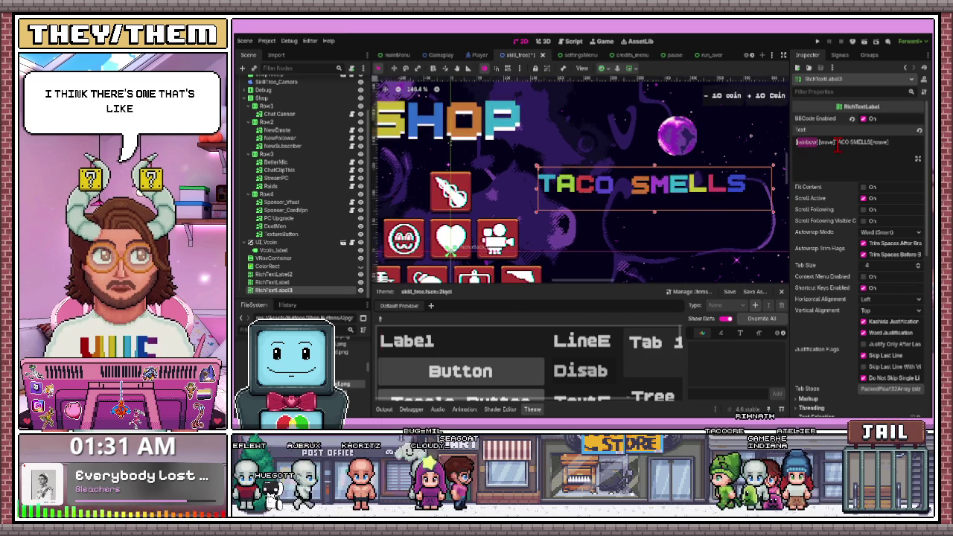
left_click_drag(835, 142, 794, 142)
key("BackSpace")
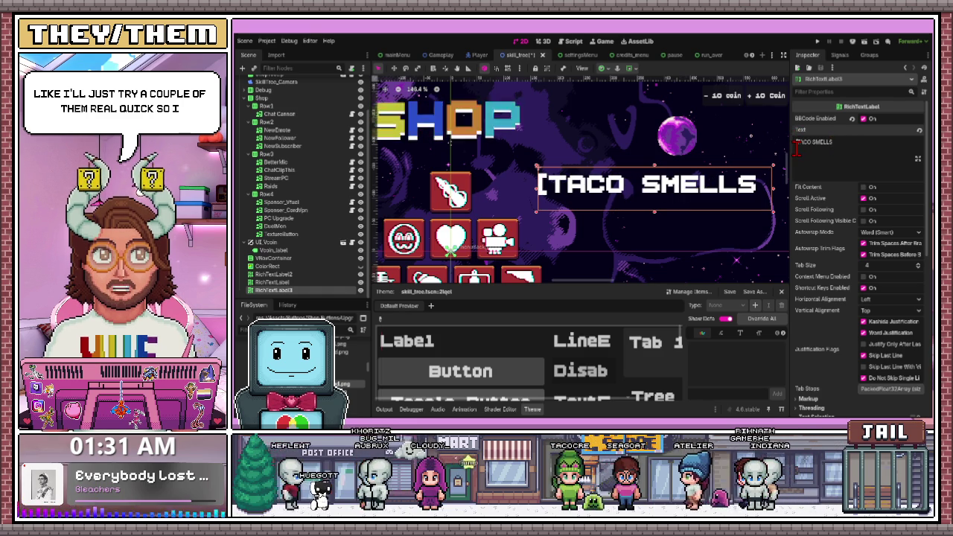
type("tar")
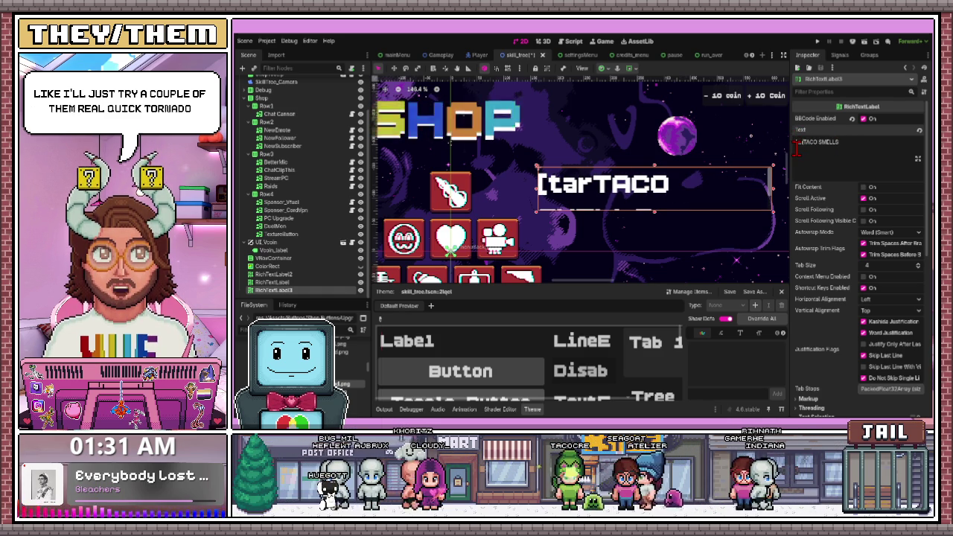
key("BackSpace")
key("BackSpace")
type("ornadeo")
key("BackSpace")
key("BackSpace")
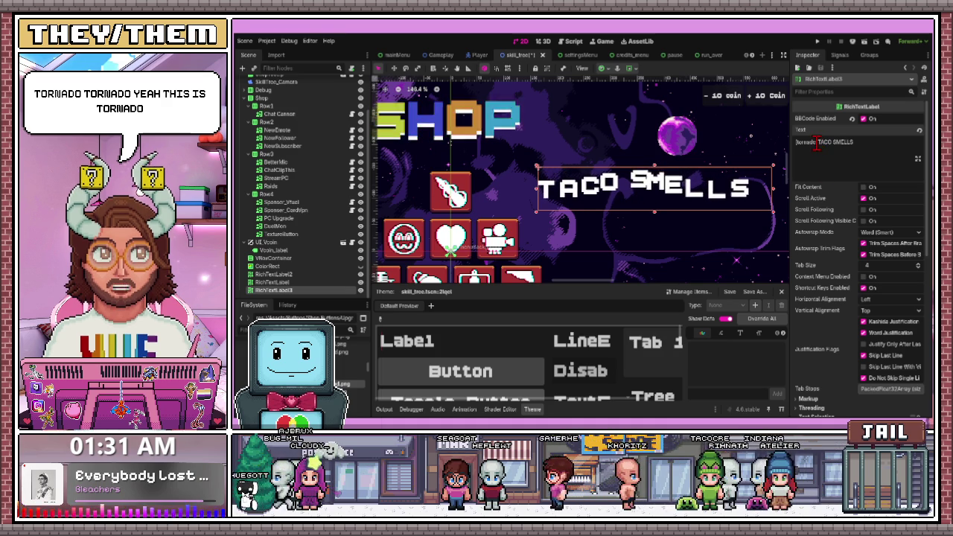
Swap the [tornado] tag for [shake].
left_click_drag(818, 142, 798, 143)
type("tsha")
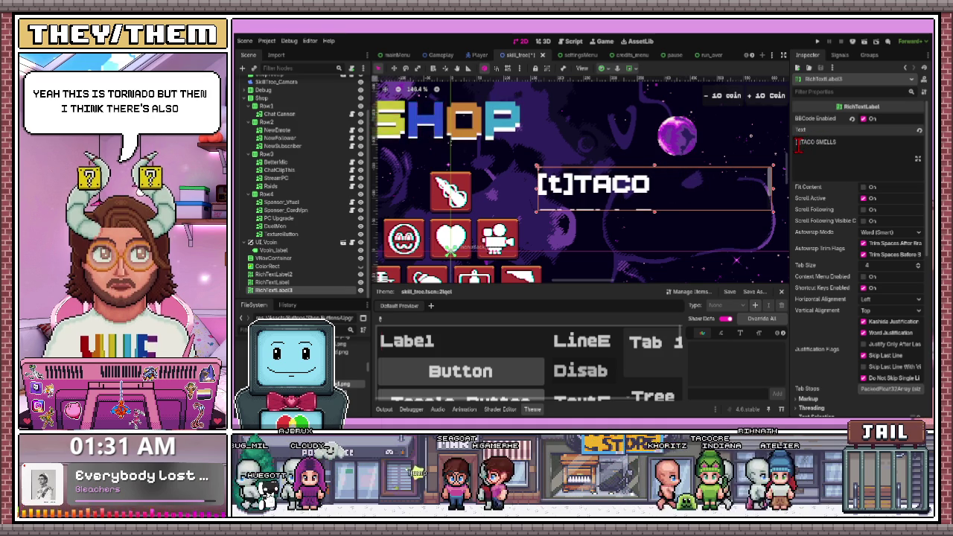
type("ke")
key("BackSpace")
key("BackSpace")
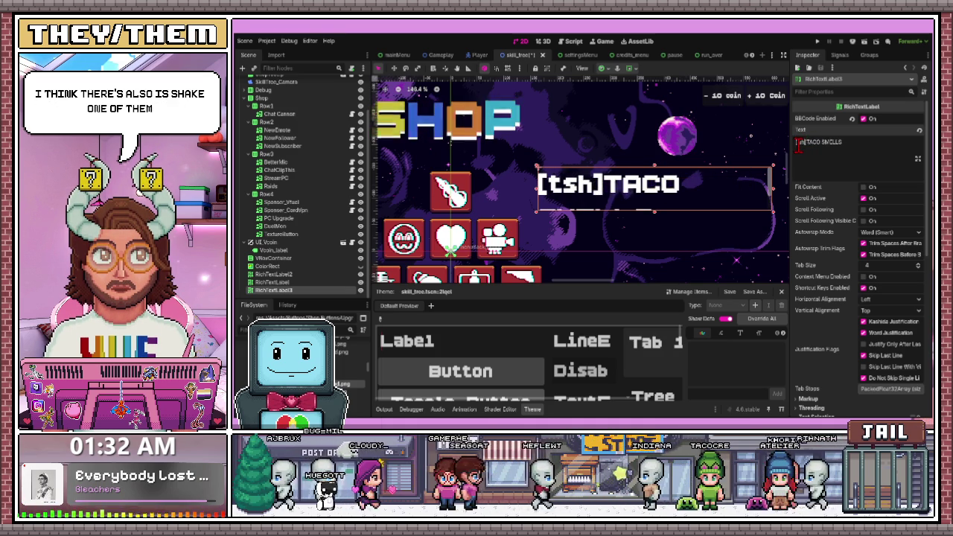
type("shake")
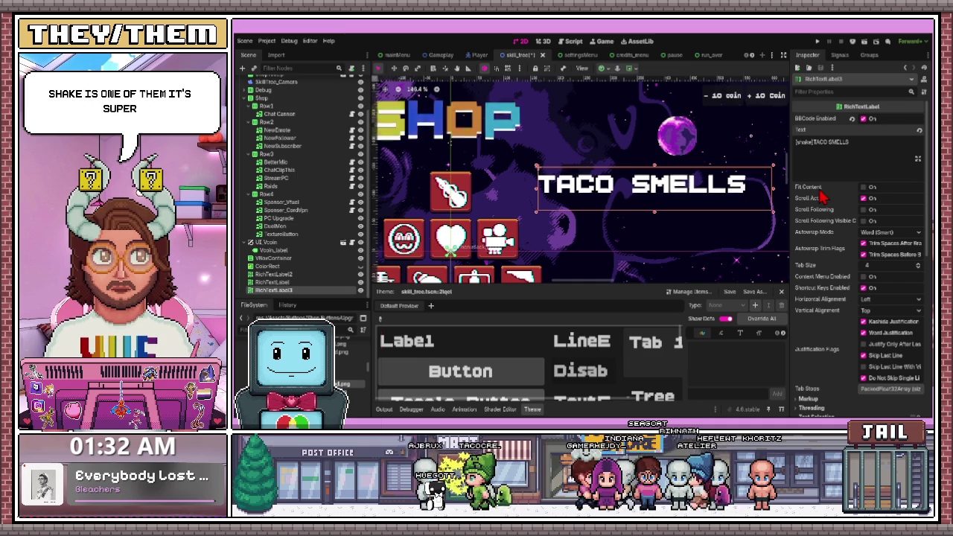
Delete the TACO SMELLS label (RichTextLabel3) from the Shop scene.
double_click(809, 142)
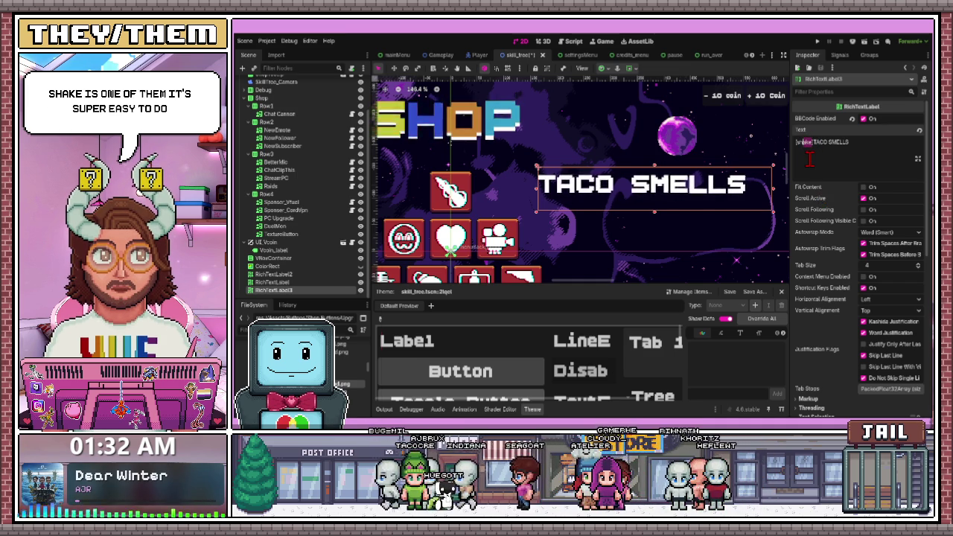
scroll(593, 170, "down", 2)
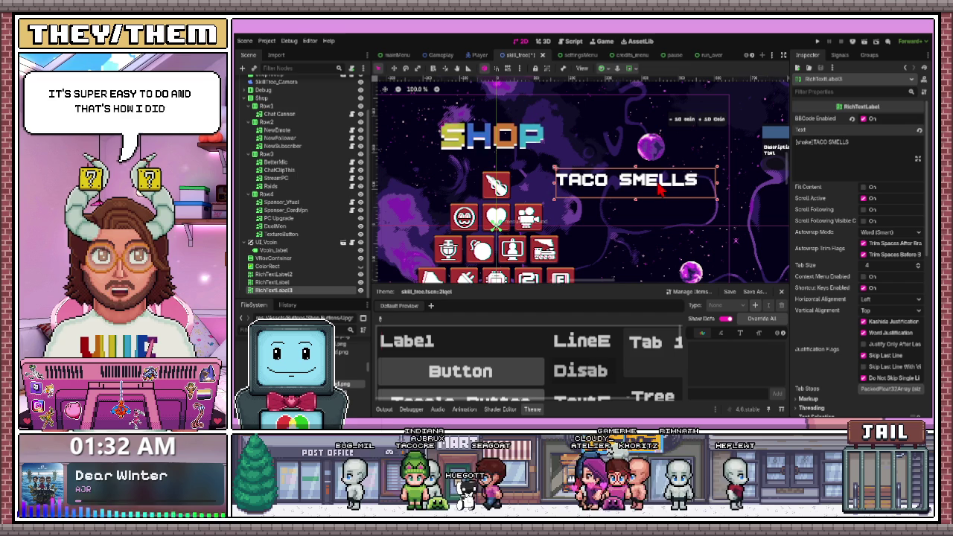
key("Delete")
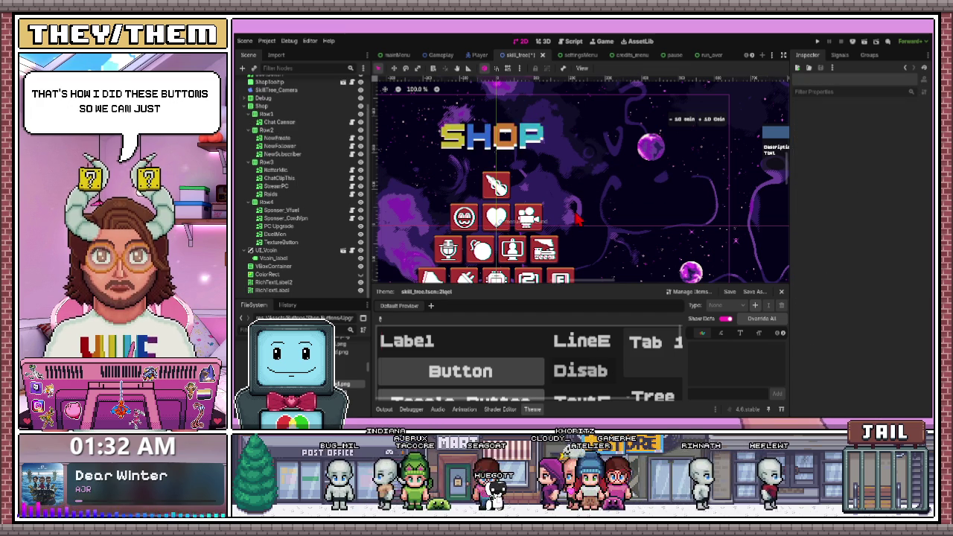
Run the project and view the shop's upgrade tooltips, such as Chat Cannon and Better Microphone.
left_click(864, 42)
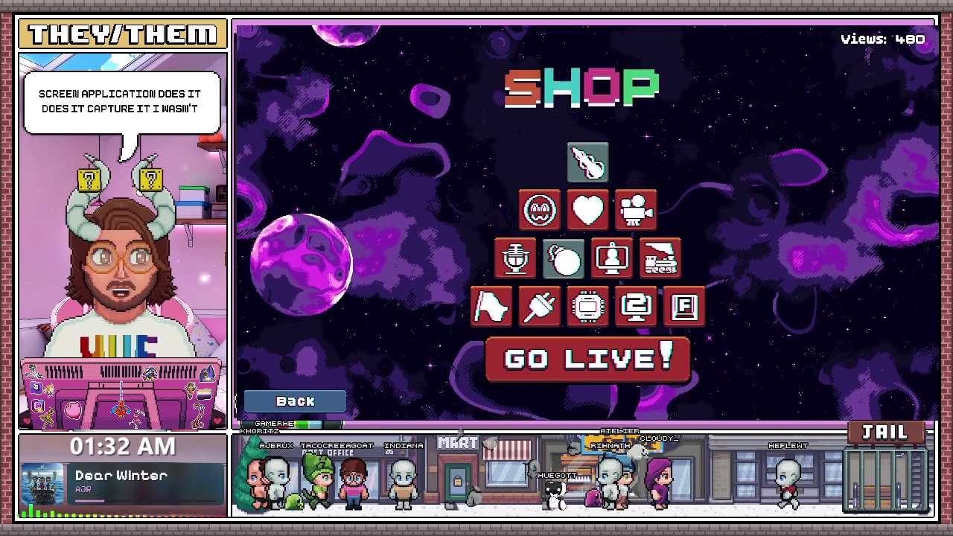
mouse_move(660, 258)
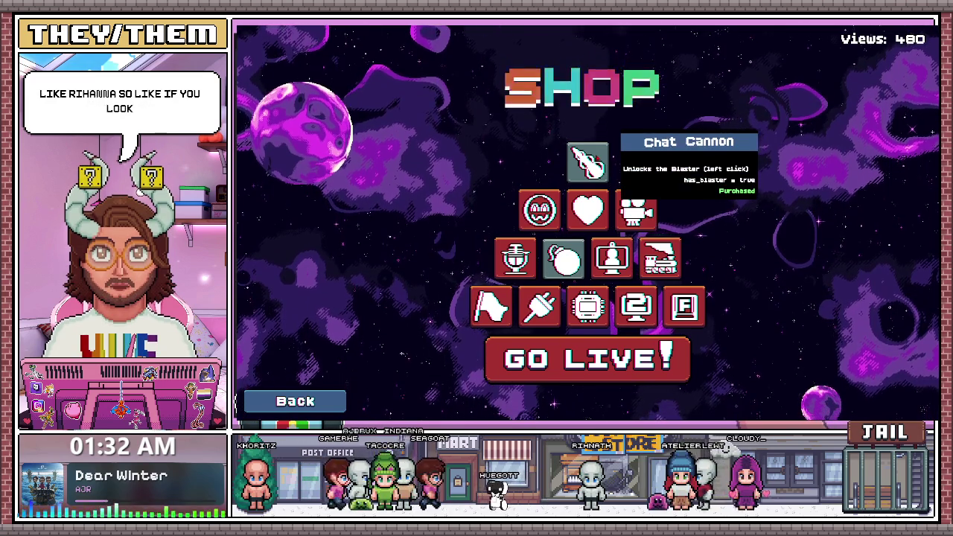
mouse_move(540, 210)
mouse_move(515, 259)
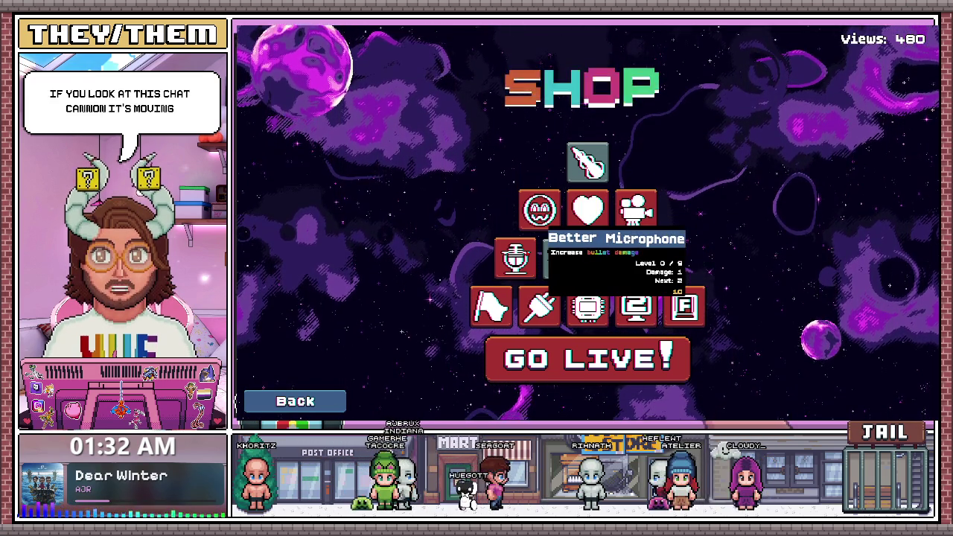